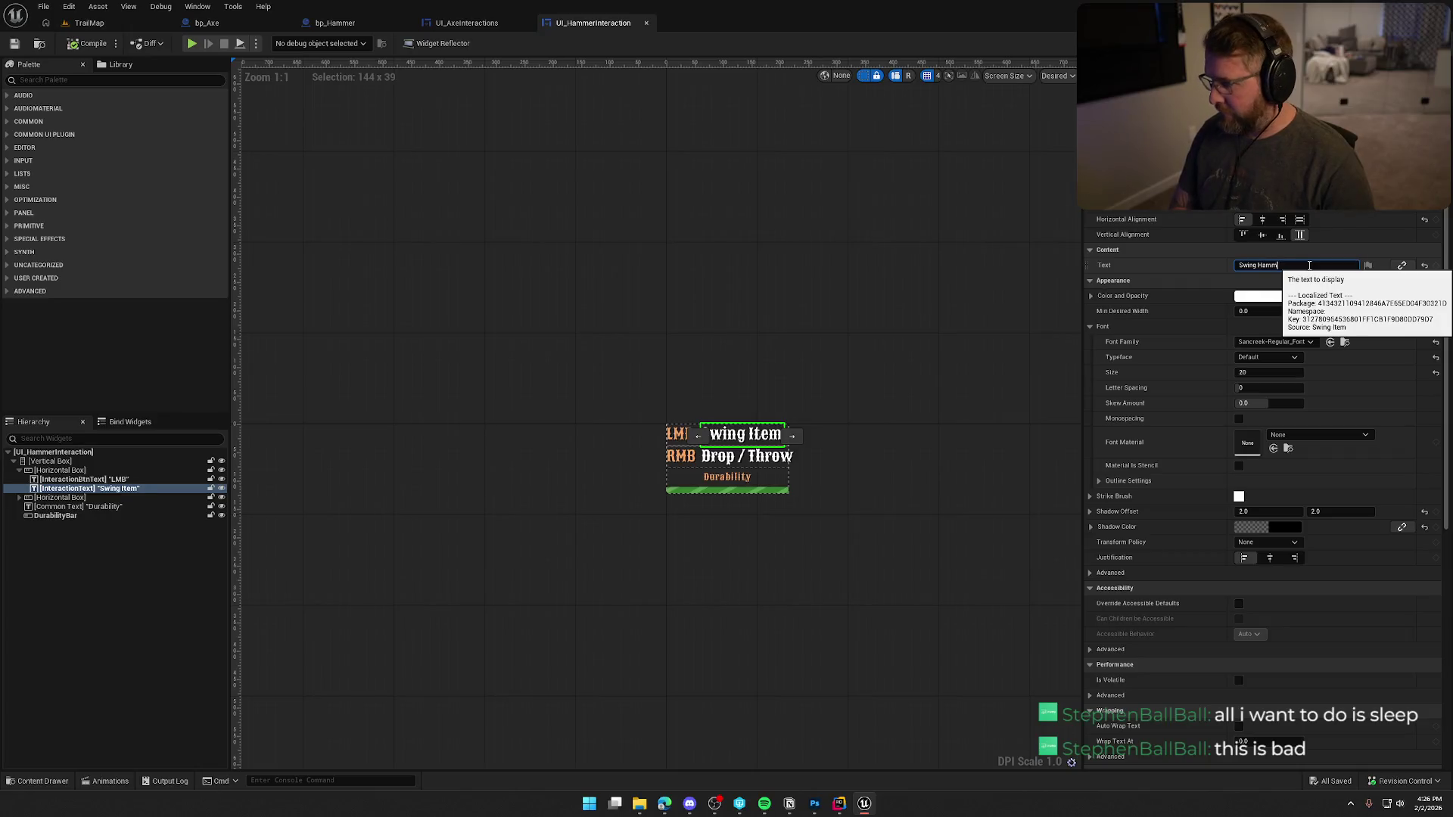
# - Inspect the UI_AxeInteractions widget's Designer layout and its action label
pyautogui.click(481, 23)
pyautogui.click(1392, 43)
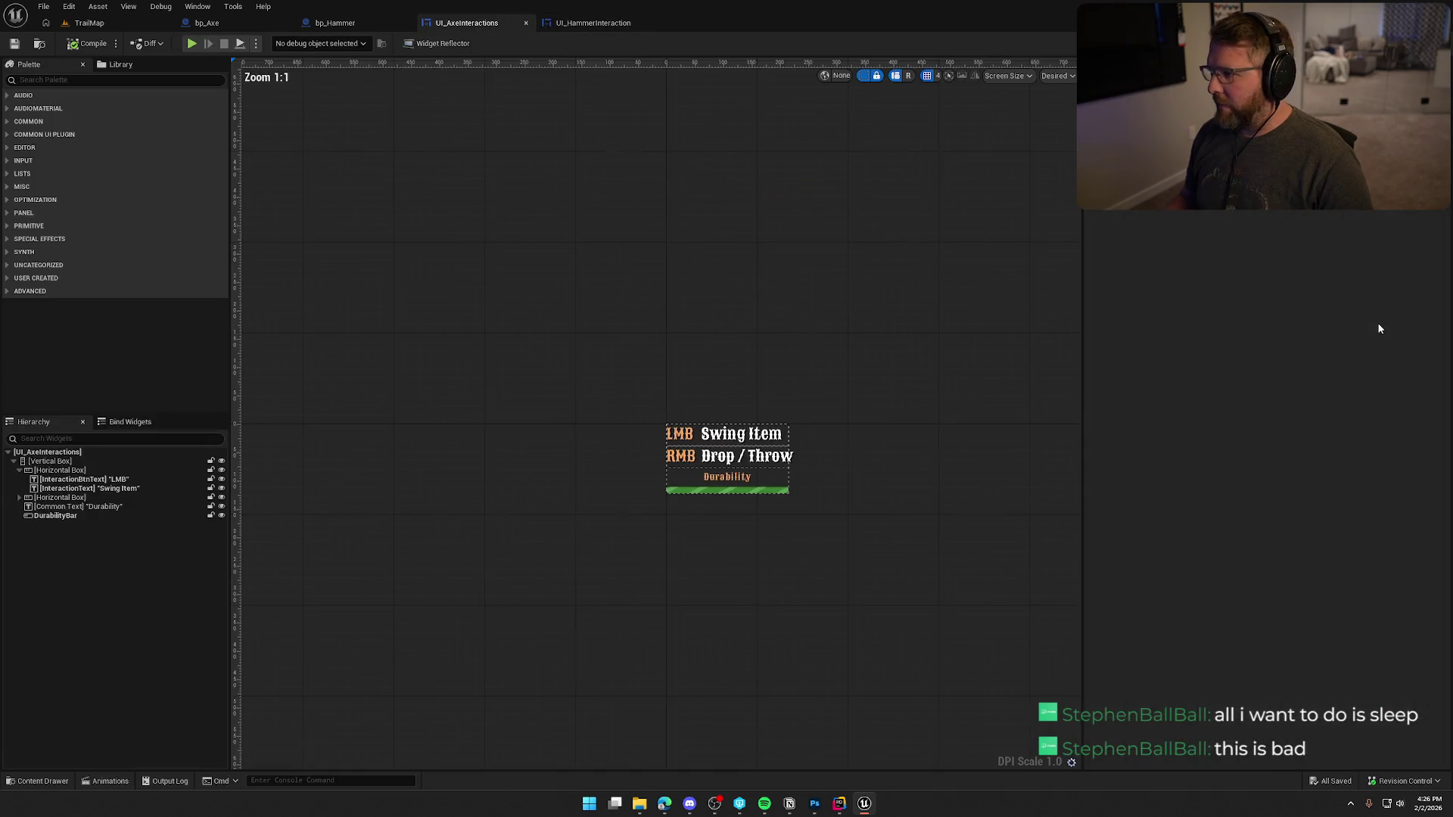
pyautogui.click(749, 435)
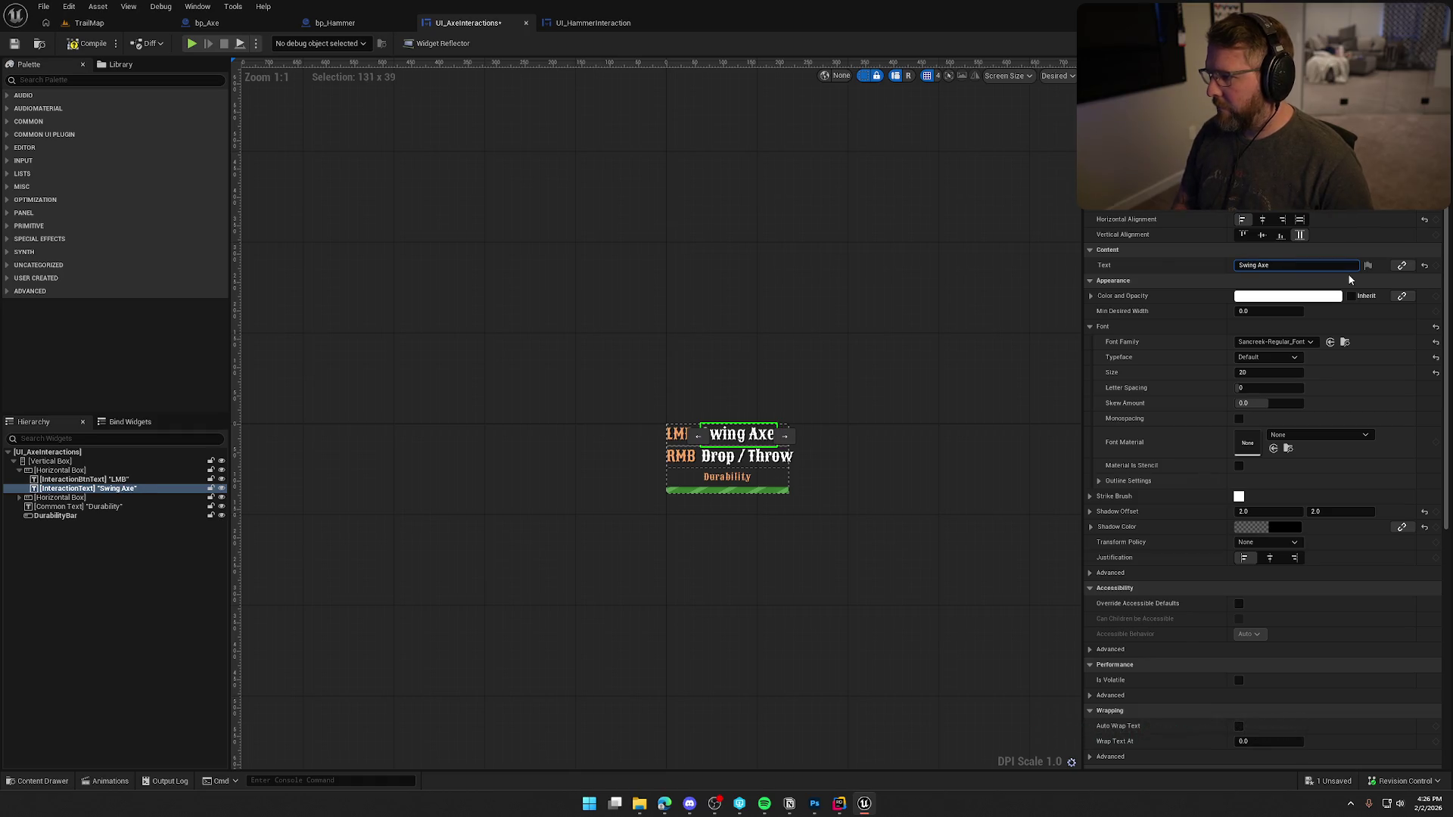
# - Go back to UI_HammerInteraction's event graph and pull a new node from Pickup Actor
pyautogui.click(575, 24)
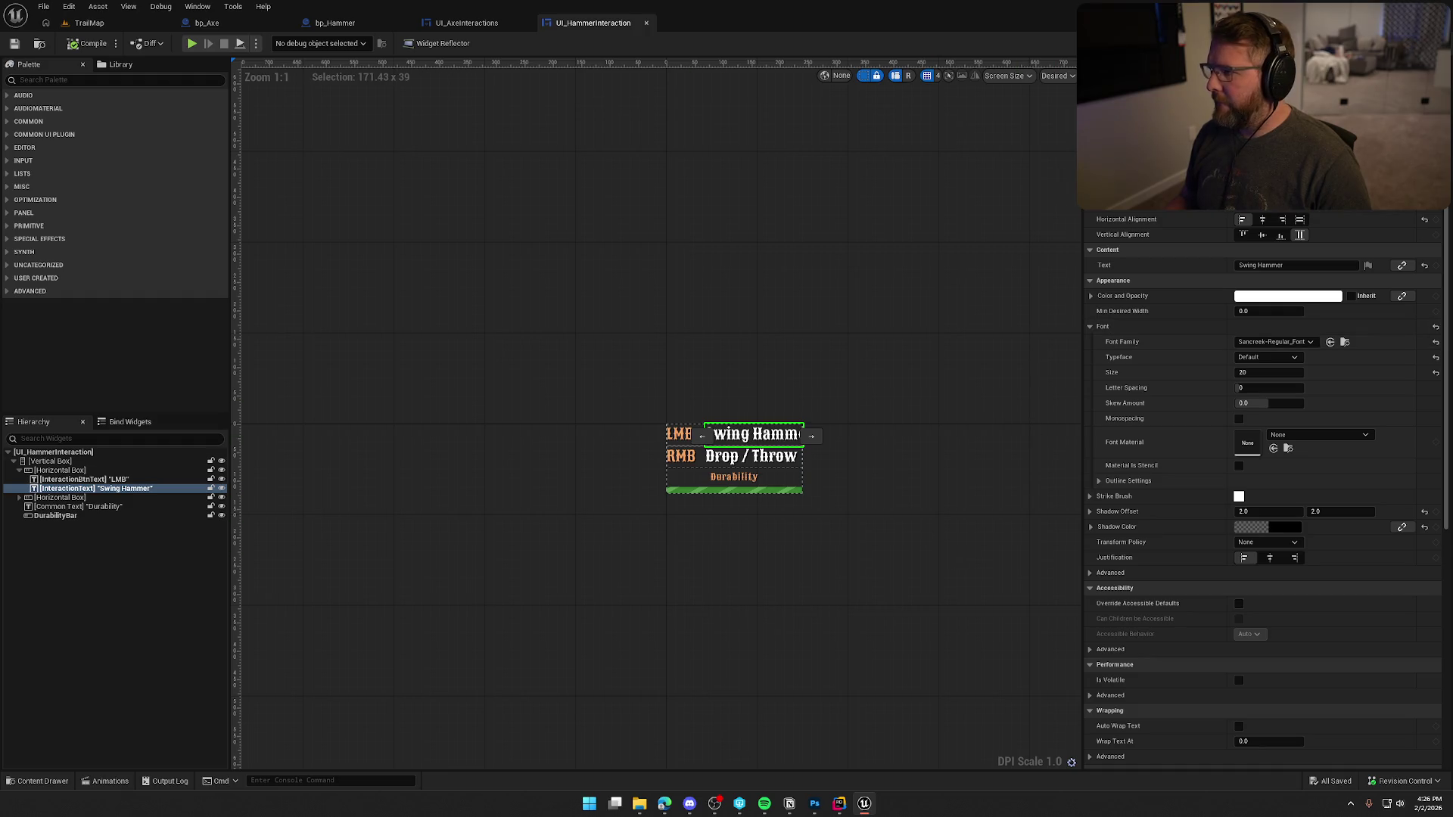
pyautogui.click(1427, 43)
pyautogui.moveTo(699, 606); pyautogui.dragTo(699, 606)
# - Replace the Cast To bp_Axe node with a Cast To bp_Hammer node fired by ItemUsed
pyautogui.write('cast to bp hamm')
pyautogui.press('Return')
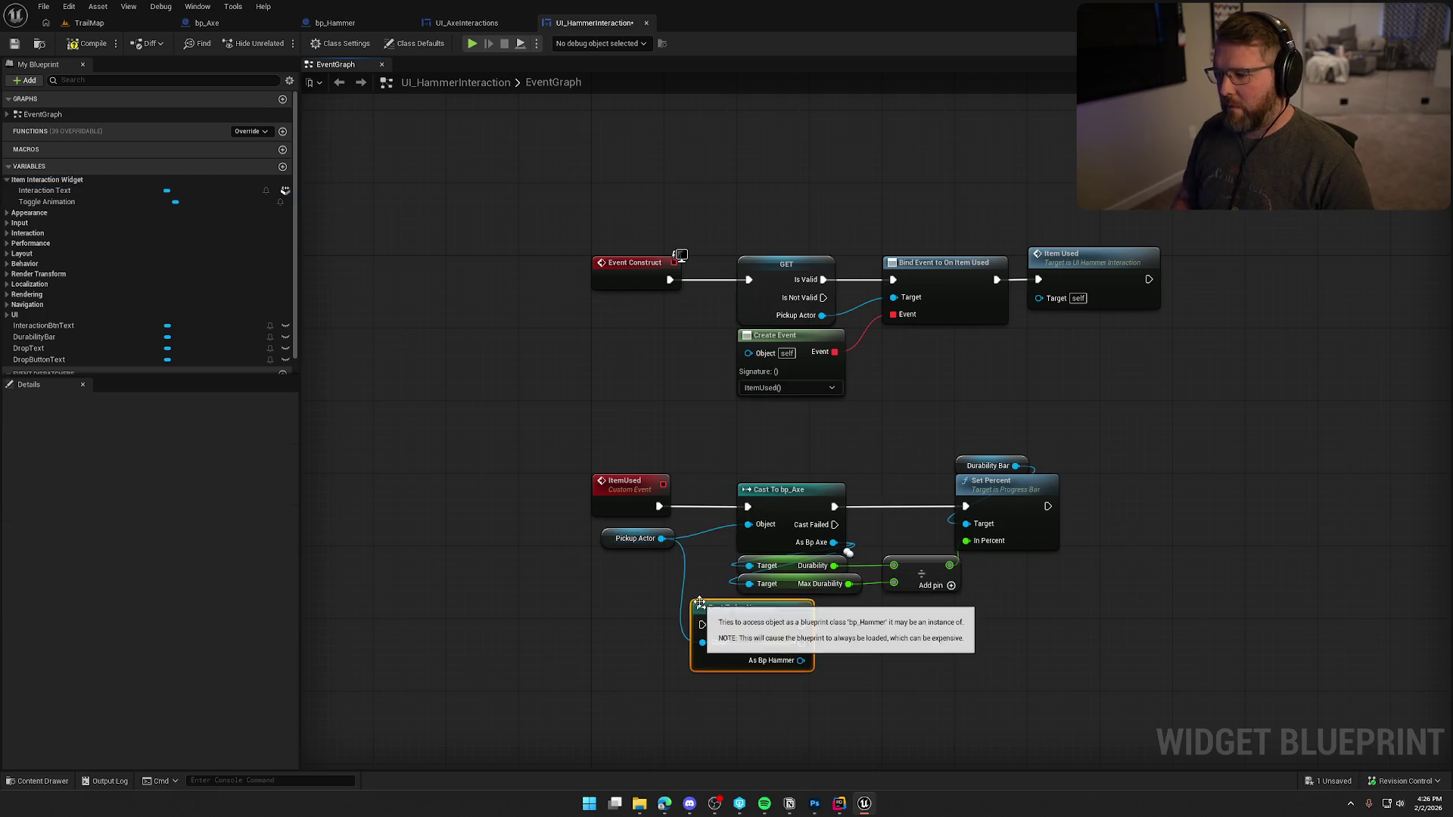
pyautogui.moveTo(717, 412)
pyautogui.mouseDown()
pyautogui.moveTo(827, 454)
pyautogui.moveTo(814, 441)
pyautogui.mouseUp()
pyautogui.moveTo(630, 378); pyautogui.dragTo(577, 259)
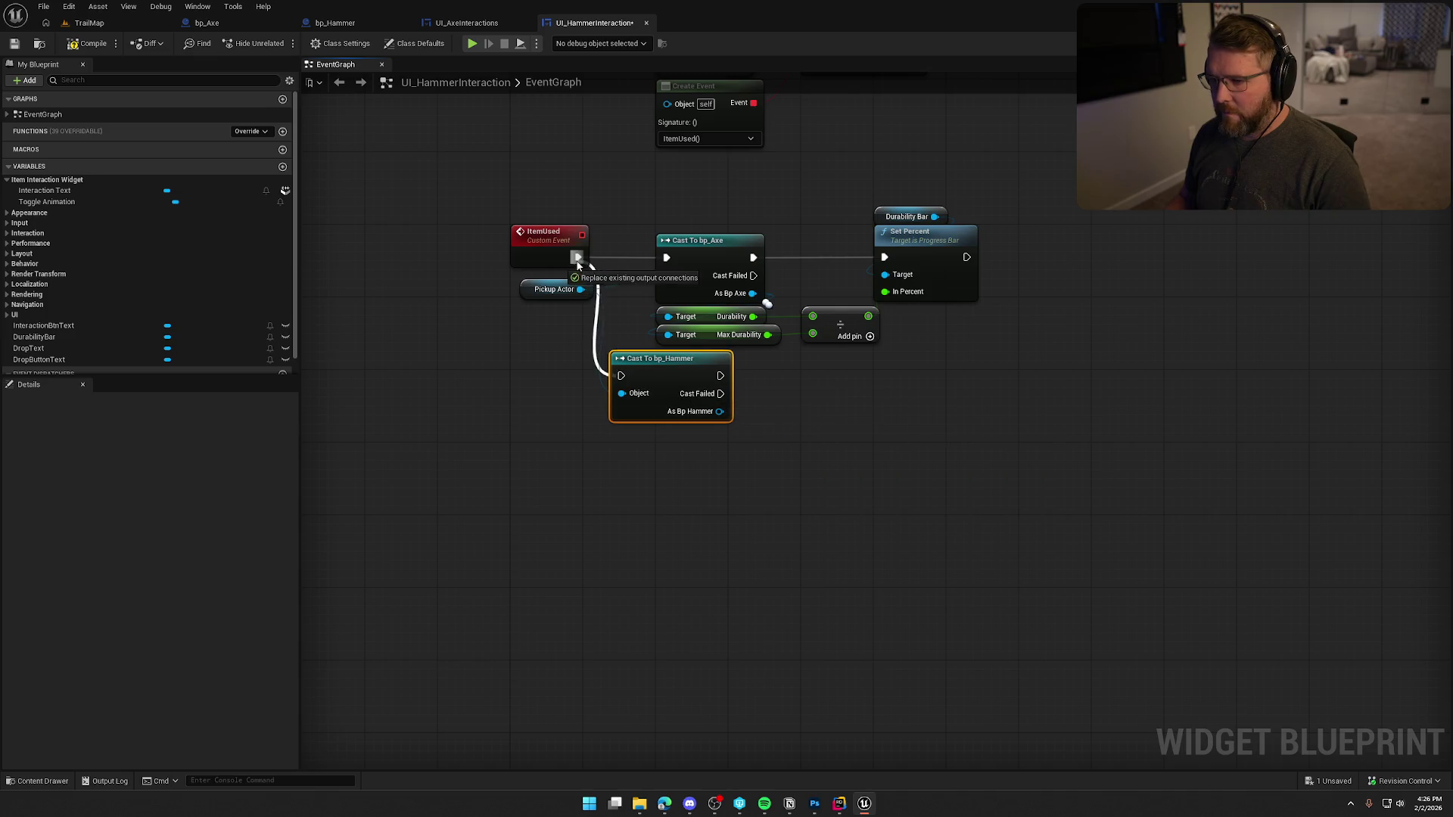
pyautogui.press('Delete')
pyautogui.moveTo(658, 367)
pyautogui.mouseDown()
pyautogui.moveTo(702, 267)
pyautogui.moveTo(871, 257)
pyautogui.mouseUp()
pyautogui.moveTo(739, 240); pyautogui.dragTo(679, 321)
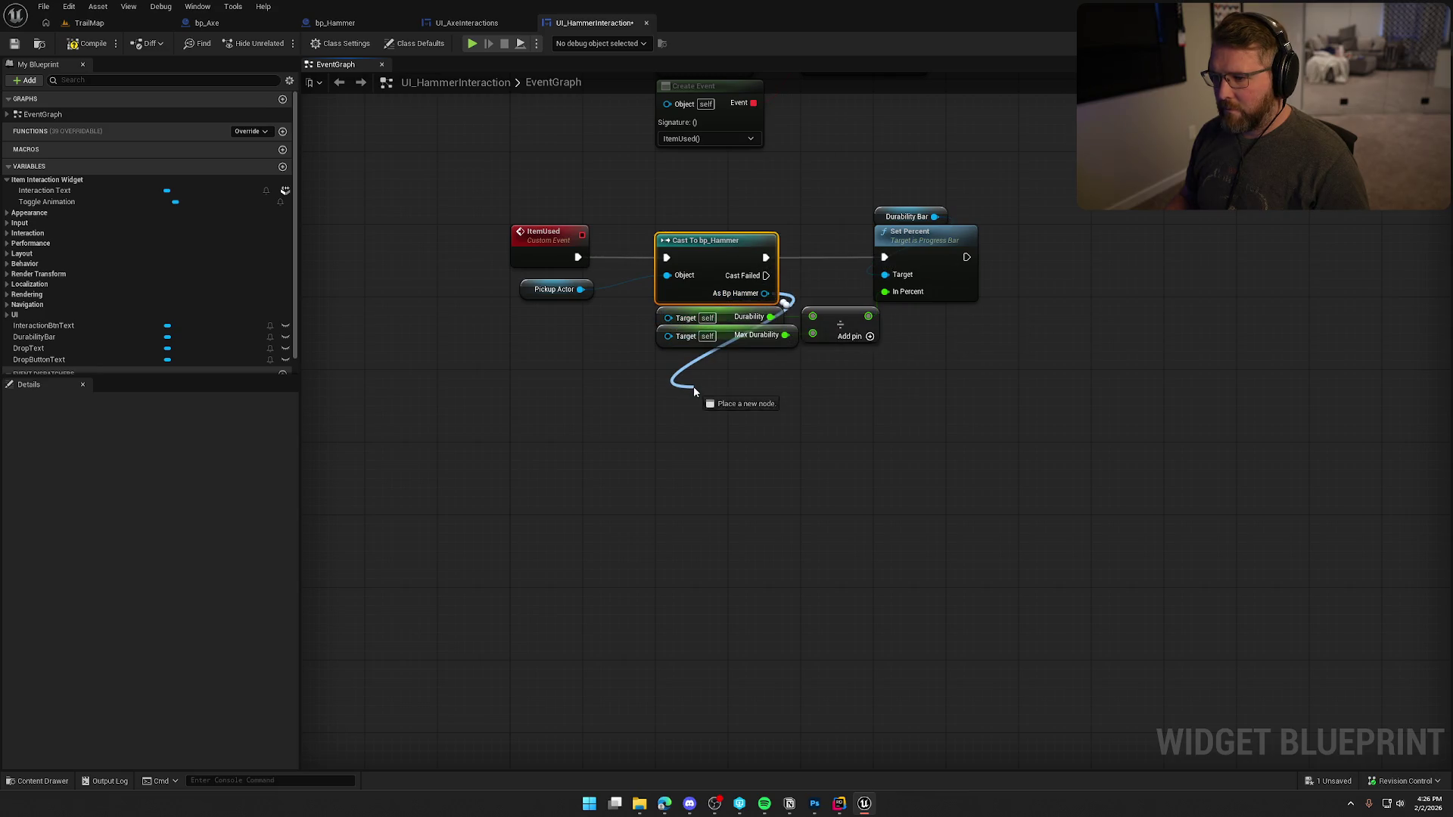
# - Swap the old getters for a Durability getter taken from As Bp Hammer
pyautogui.moveTo(694, 388); pyautogui.dragTo(694, 388)
pyautogui.write('get dur')
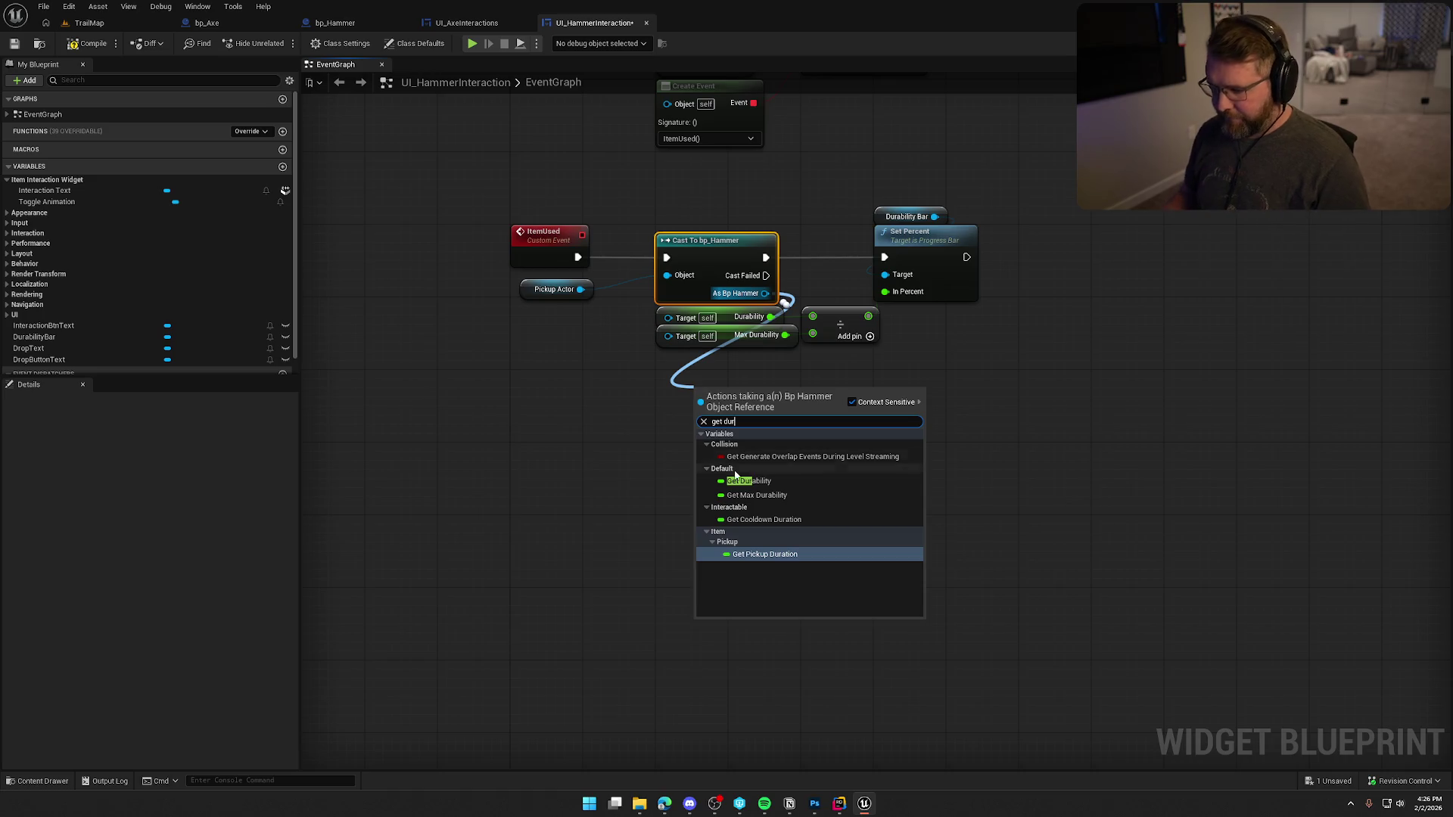
pyautogui.click(740, 481)
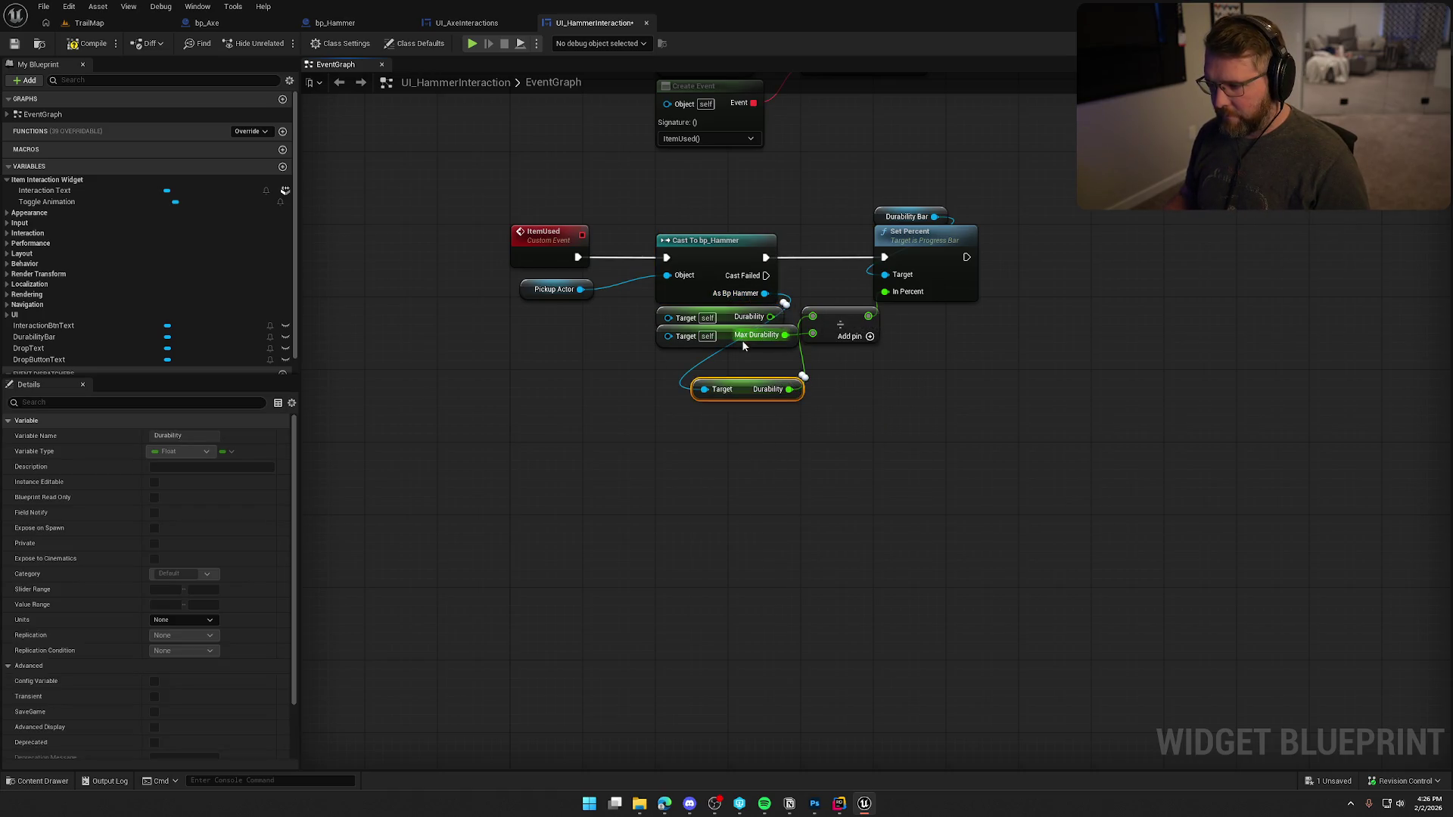
pyautogui.press('Delete')
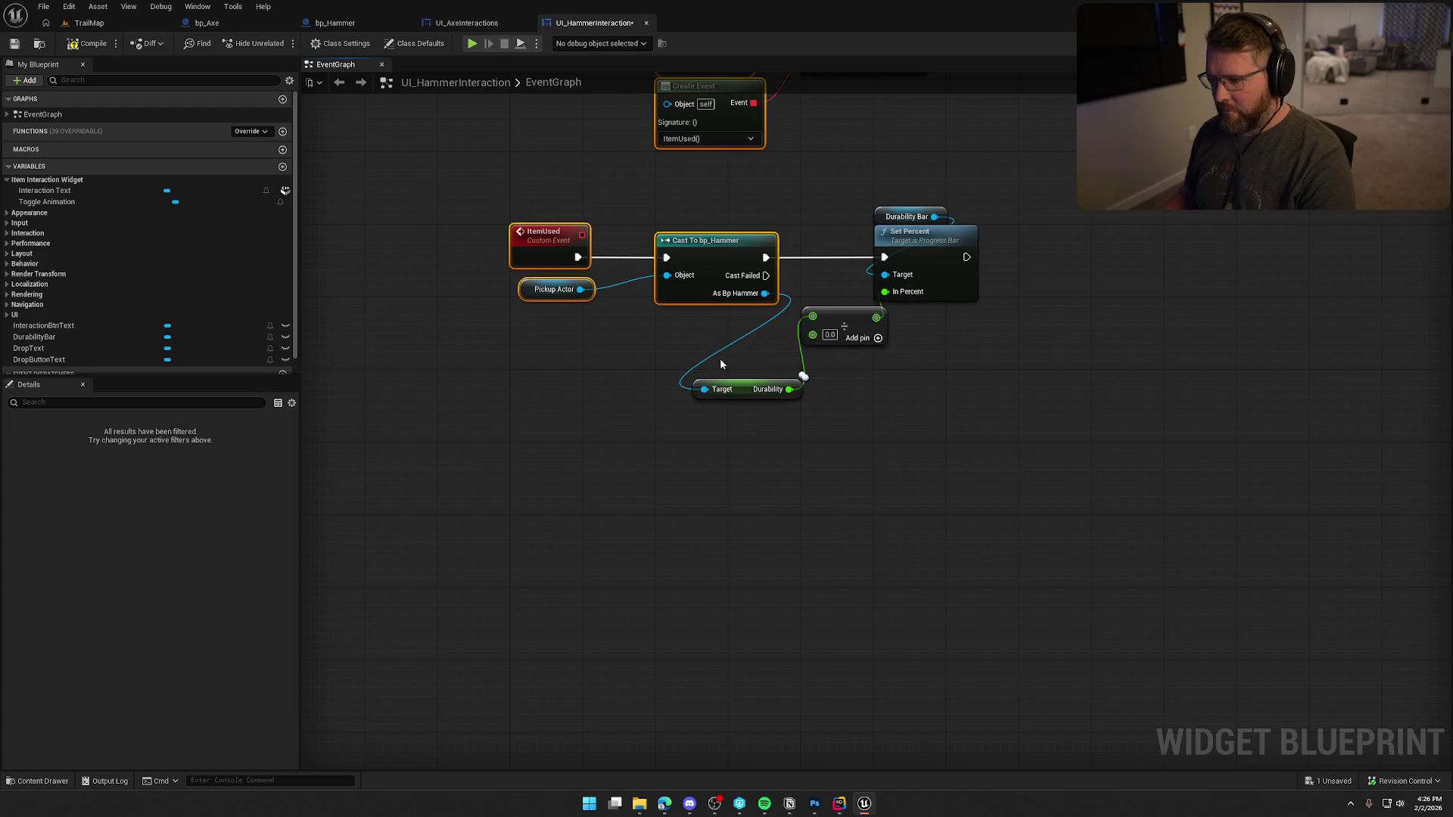
pyautogui.moveTo(761, 457)
pyautogui.mouseDown()
pyautogui.moveTo(725, 394)
pyautogui.moveTo(712, 429)
pyautogui.mouseUp()
# - Add a Max Durability getter from the hammer reference beneath Durability
pyautogui.write('get max su')
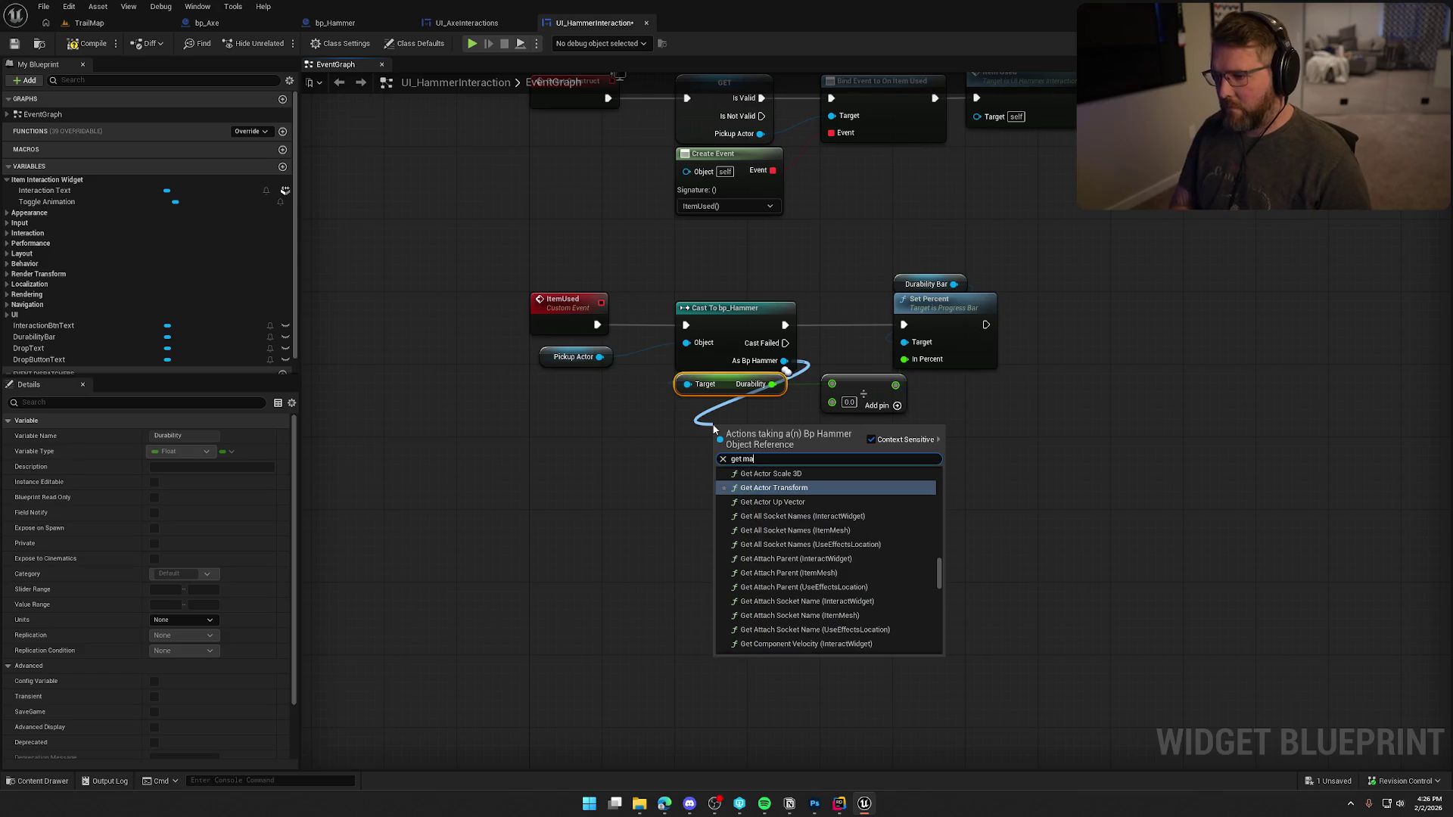
pyautogui.press('BackSpace')
pyautogui.press('BackSpace')
pyautogui.write('dur')
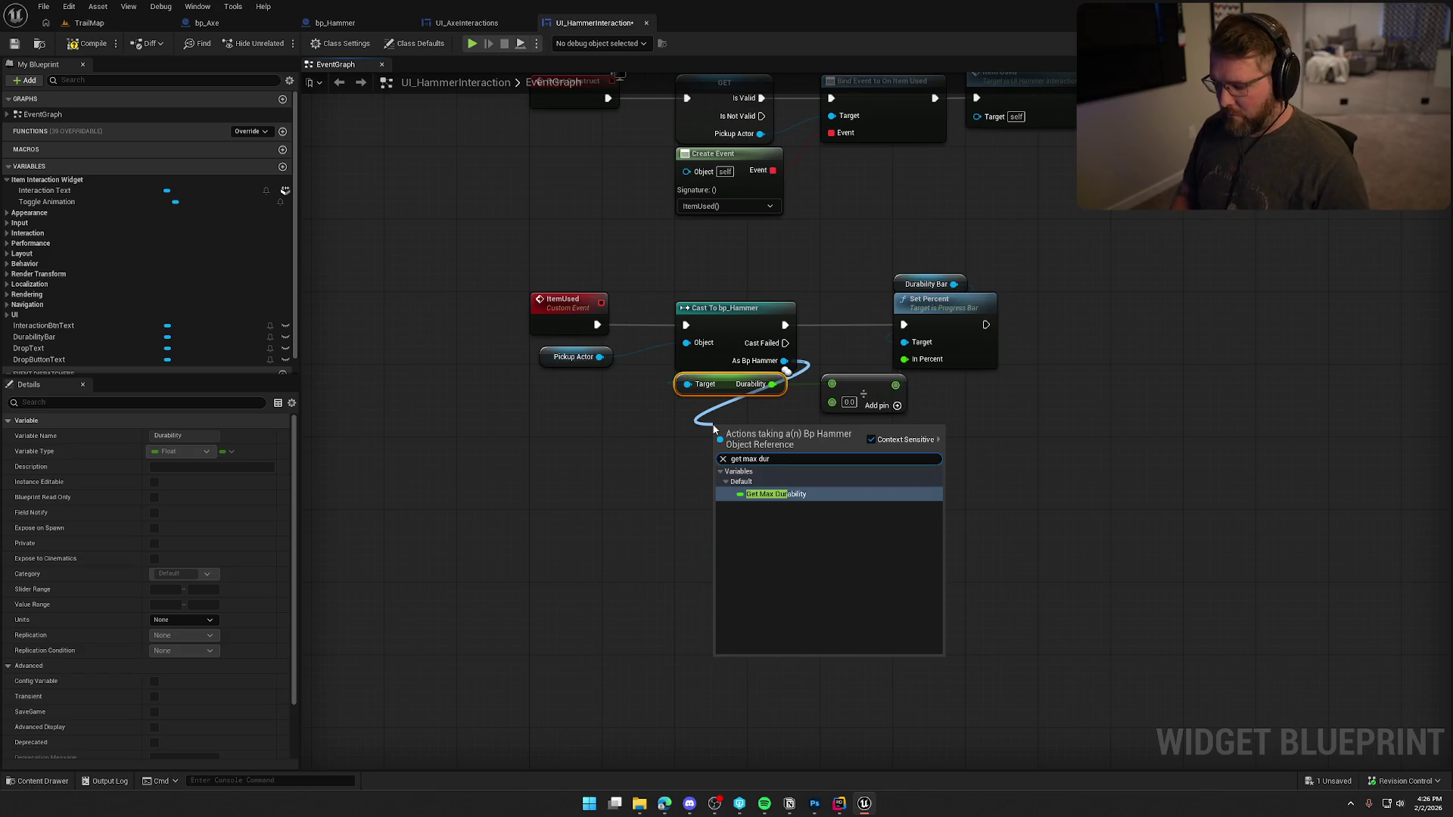
pyautogui.press('Return')
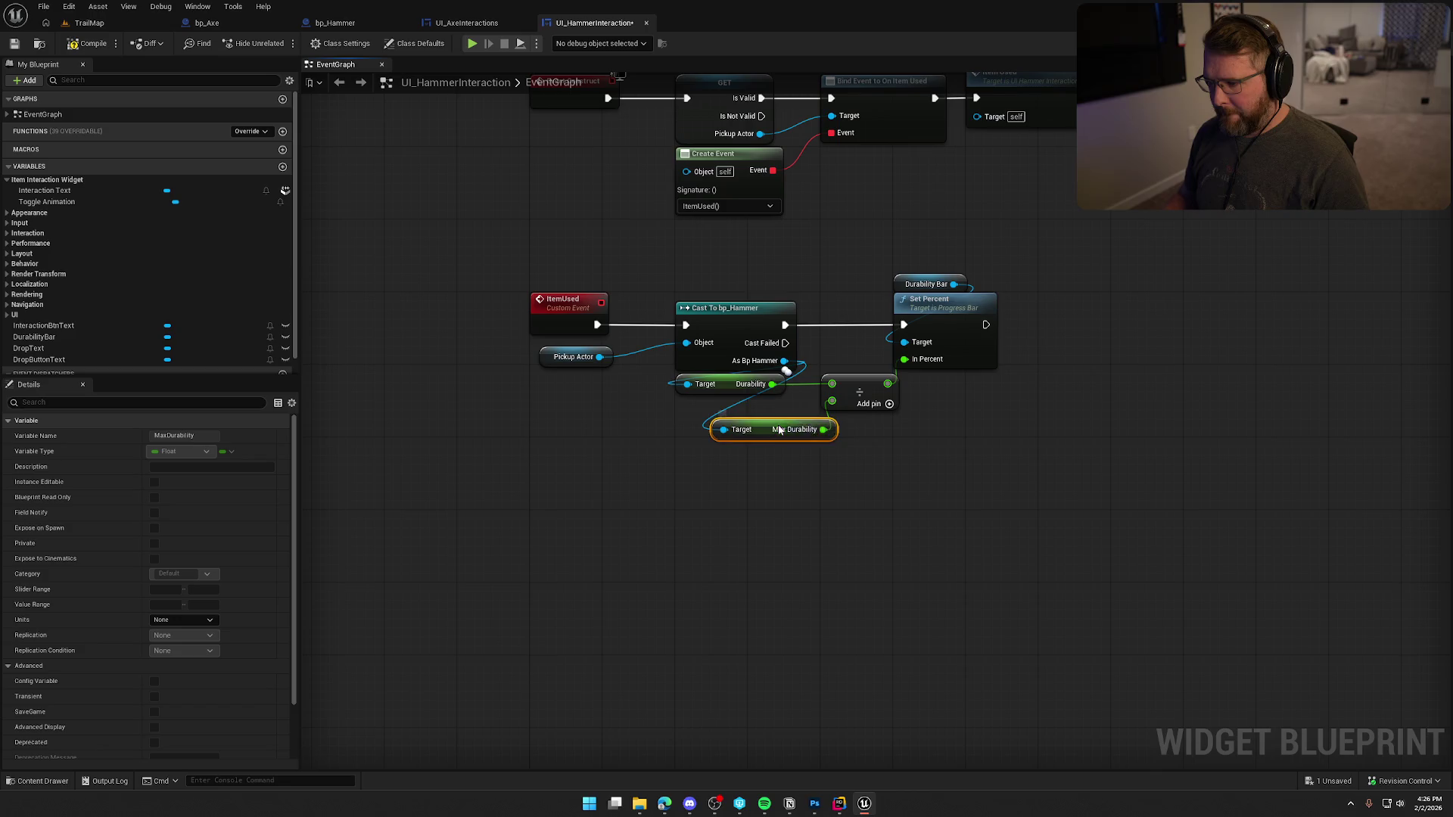
pyautogui.moveTo(780, 430); pyautogui.dragTo(744, 409)
pyautogui.click(806, 457)
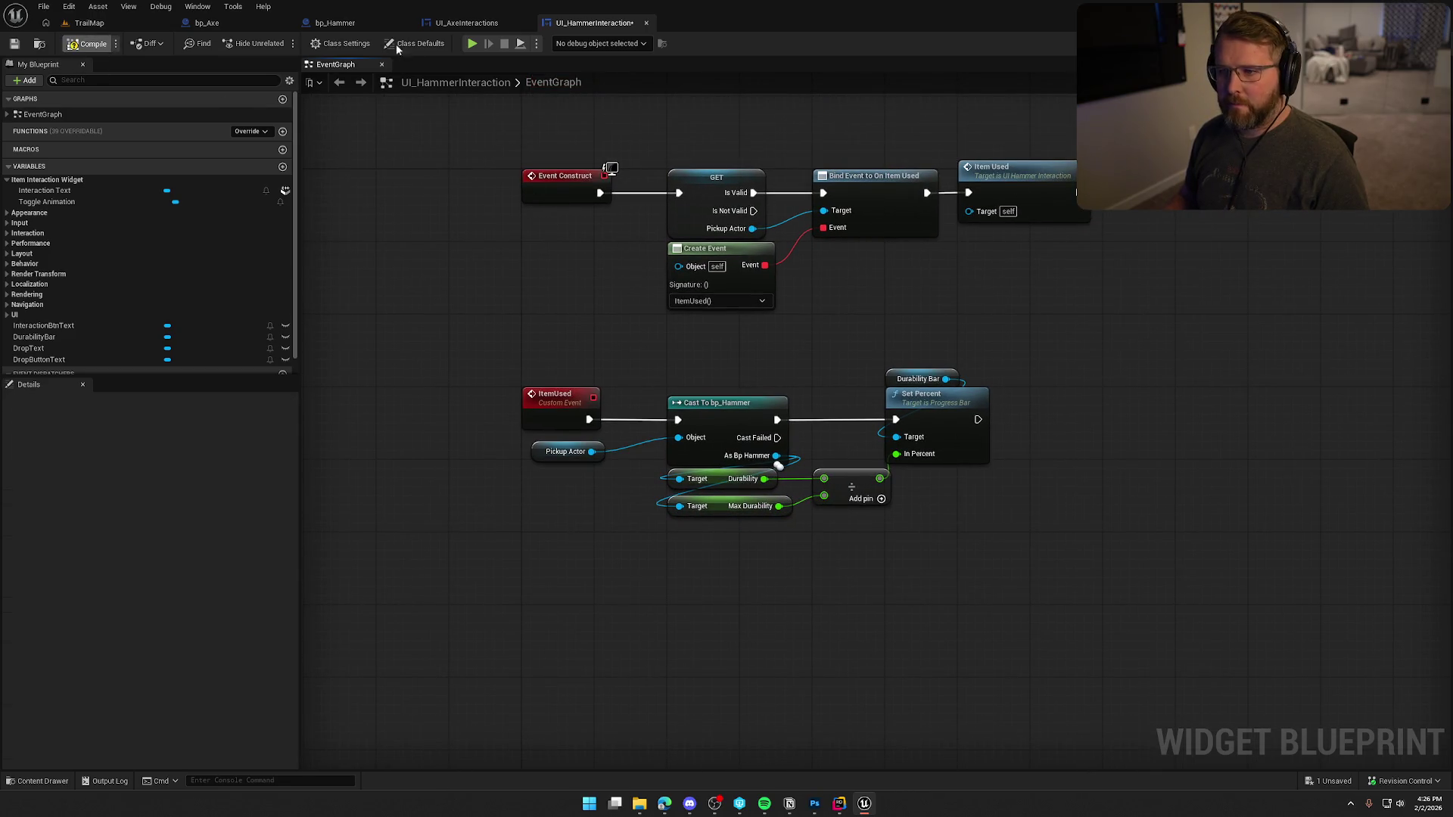
pyautogui.click(329, 23)
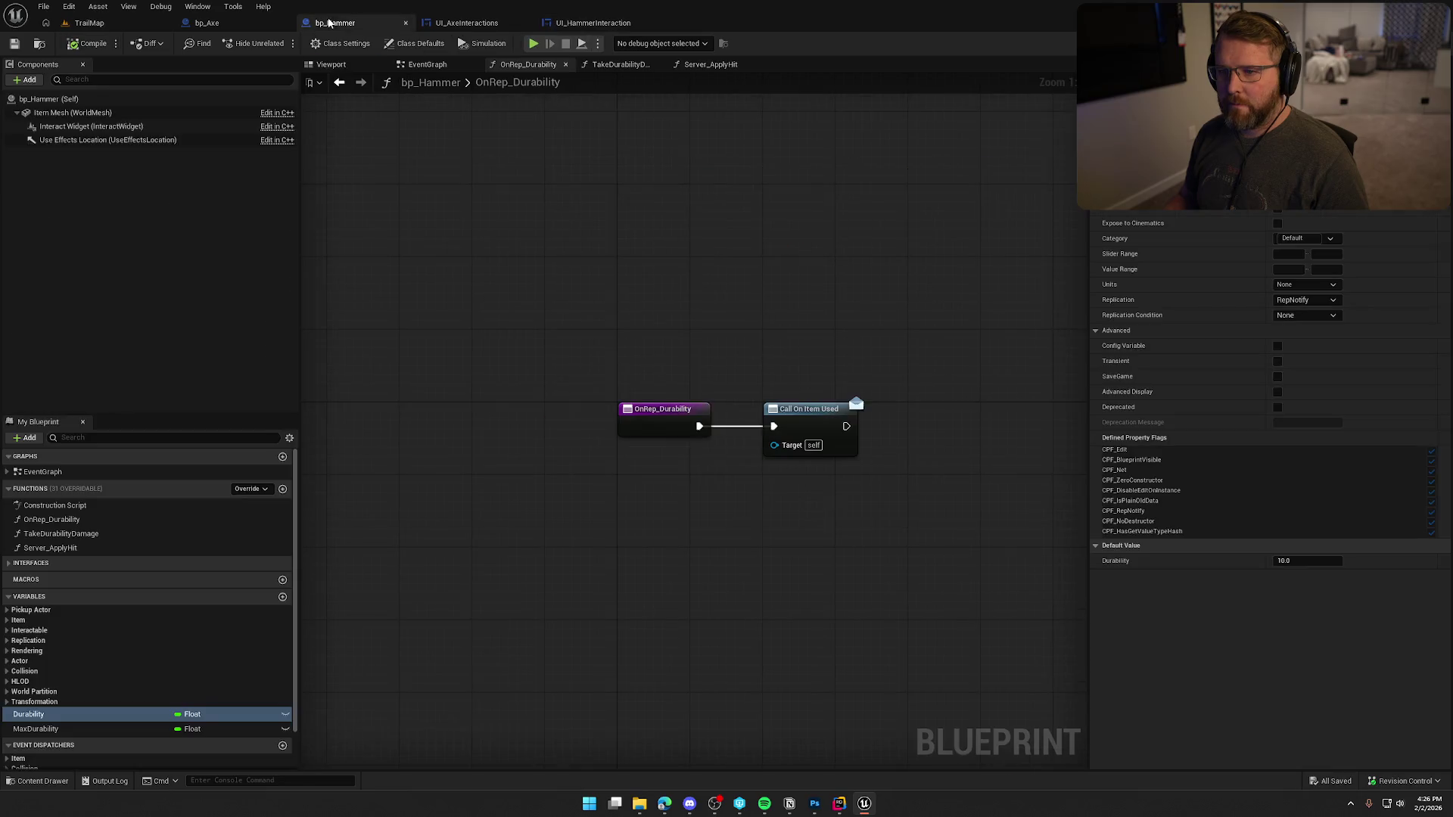
# - Set bp_Hammer's Interaction Widget Class default to UI_HammerInteraction and save the blueprint
pyautogui.click(6, 631)
pyautogui.click(62, 655)
pyautogui.click(43, 642)
pyautogui.click(7, 621)
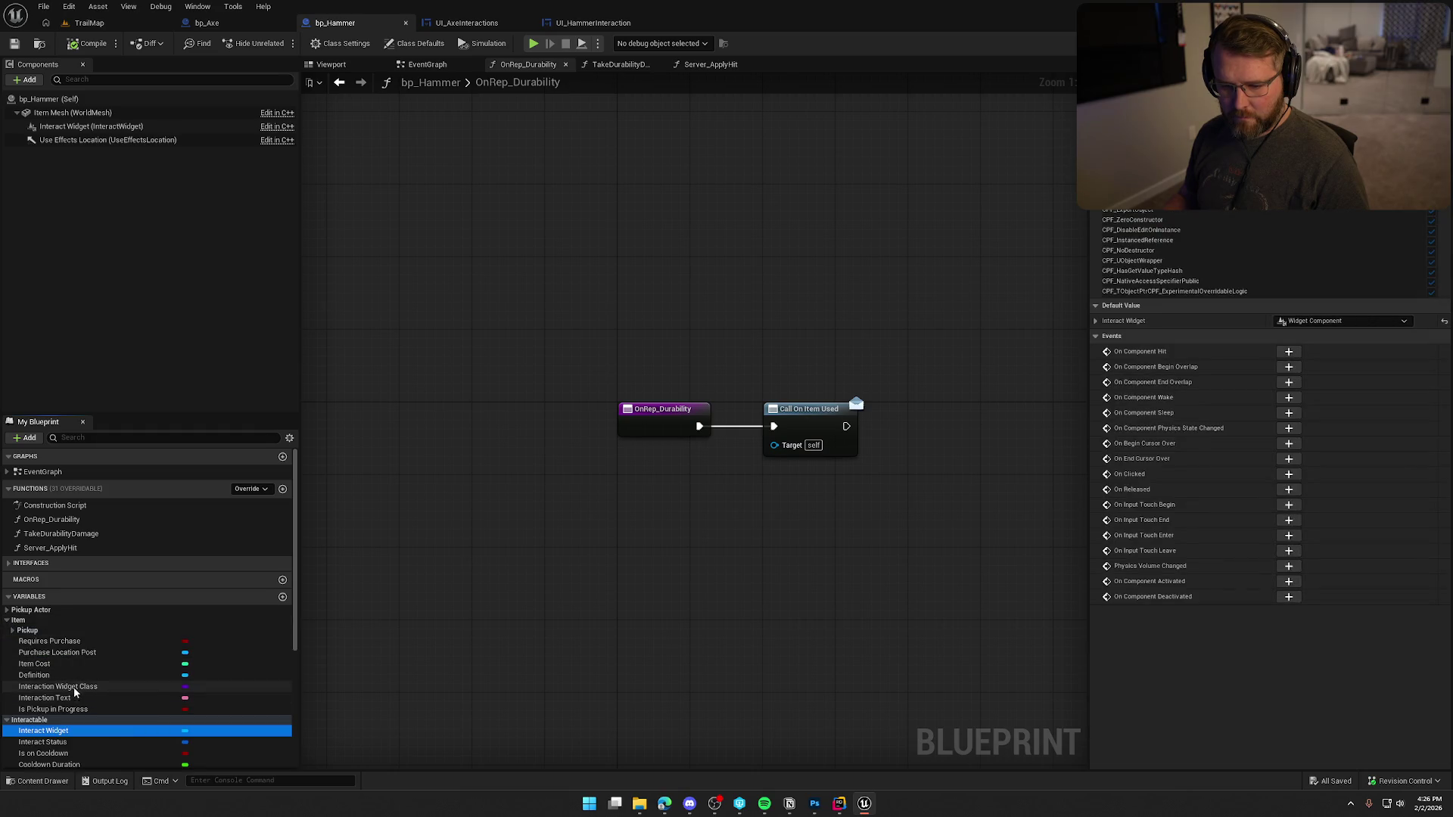
pyautogui.click(75, 687)
pyautogui.click(1314, 292)
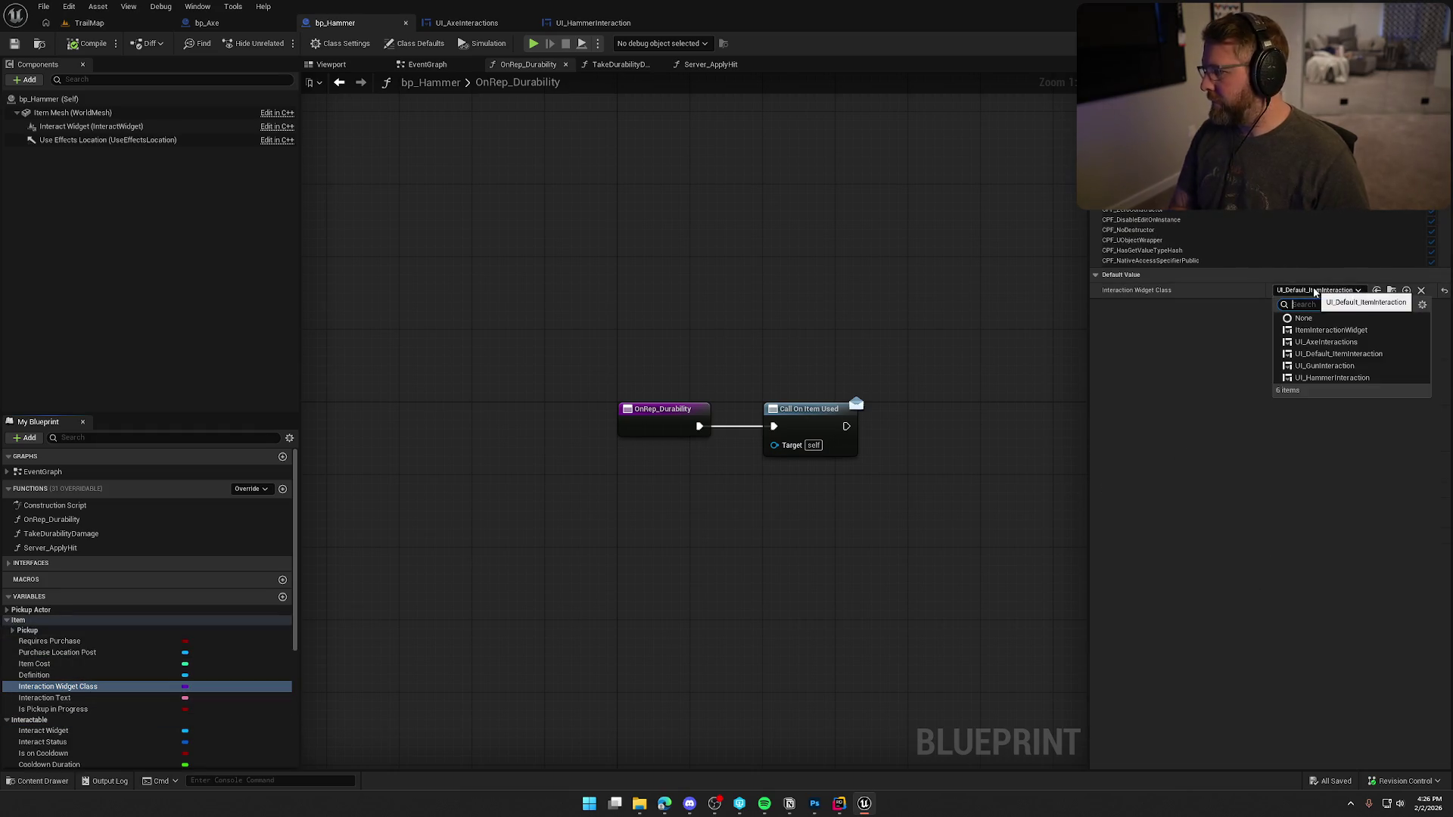
pyautogui.click(1331, 378)
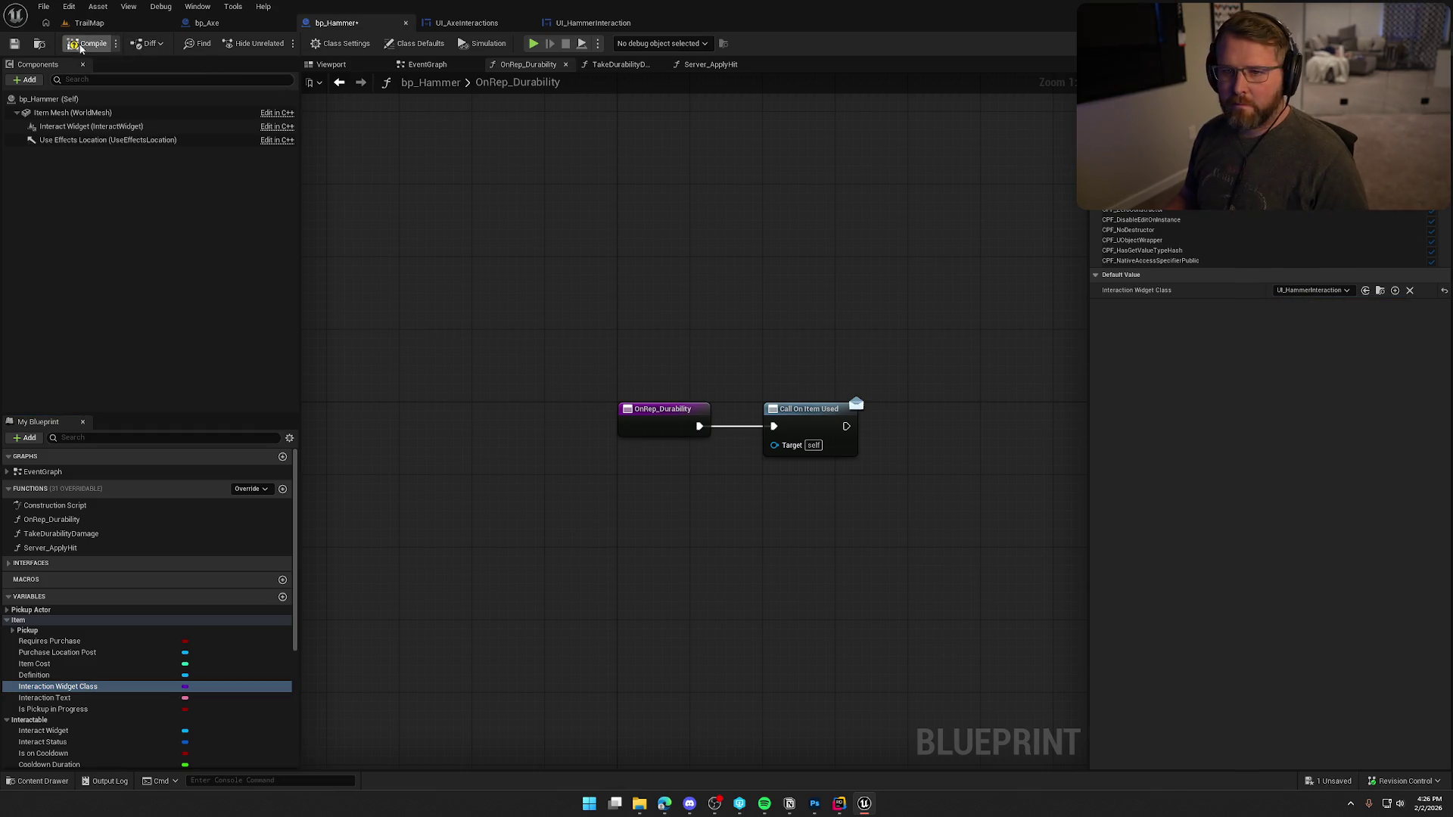
pyautogui.hotkey('ctrl', 's')
# - Load the GameWorld level from the Maps folder
pyautogui.click(89, 23)
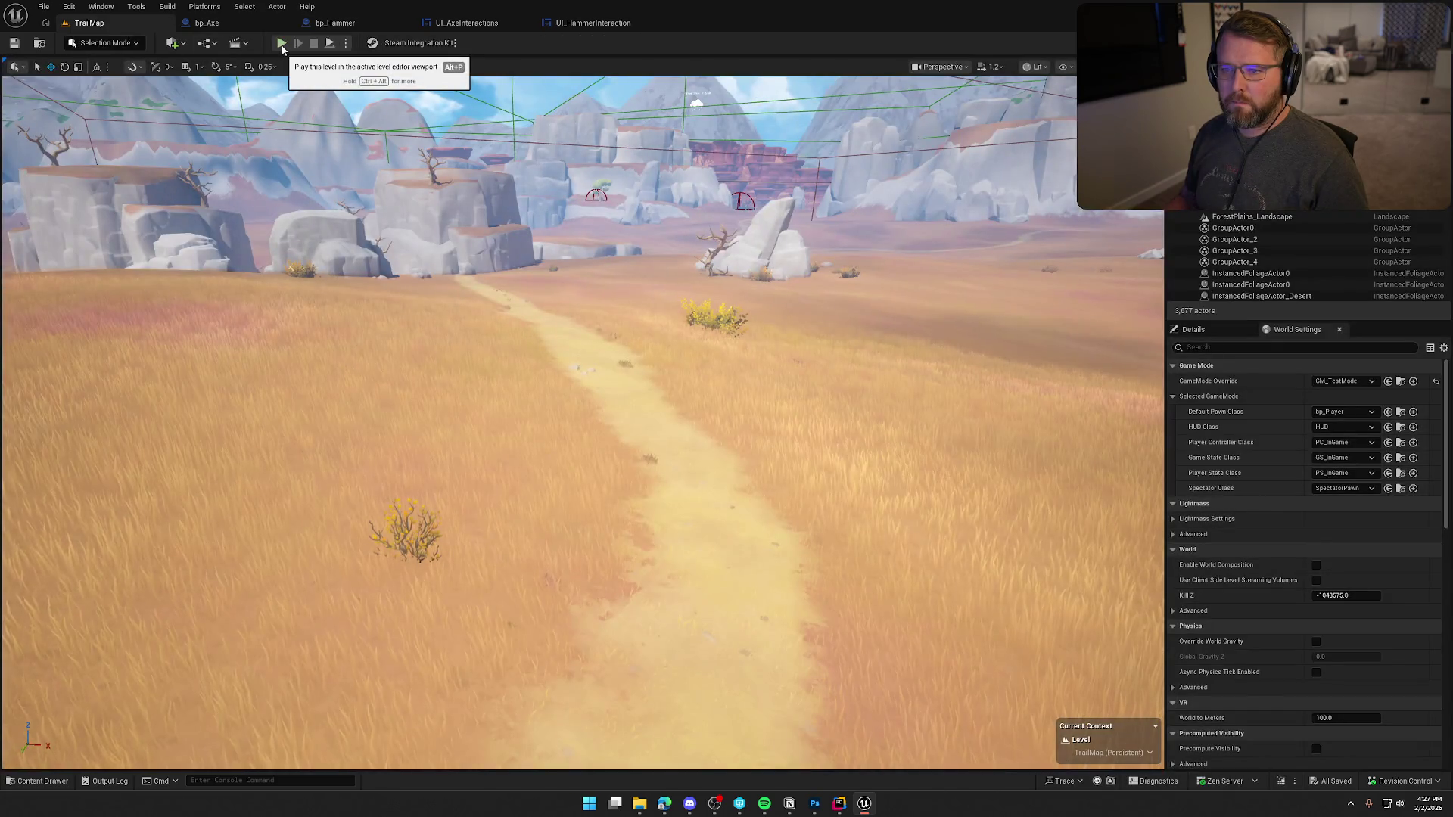
pyautogui.hotkey('ctrl', 'space')
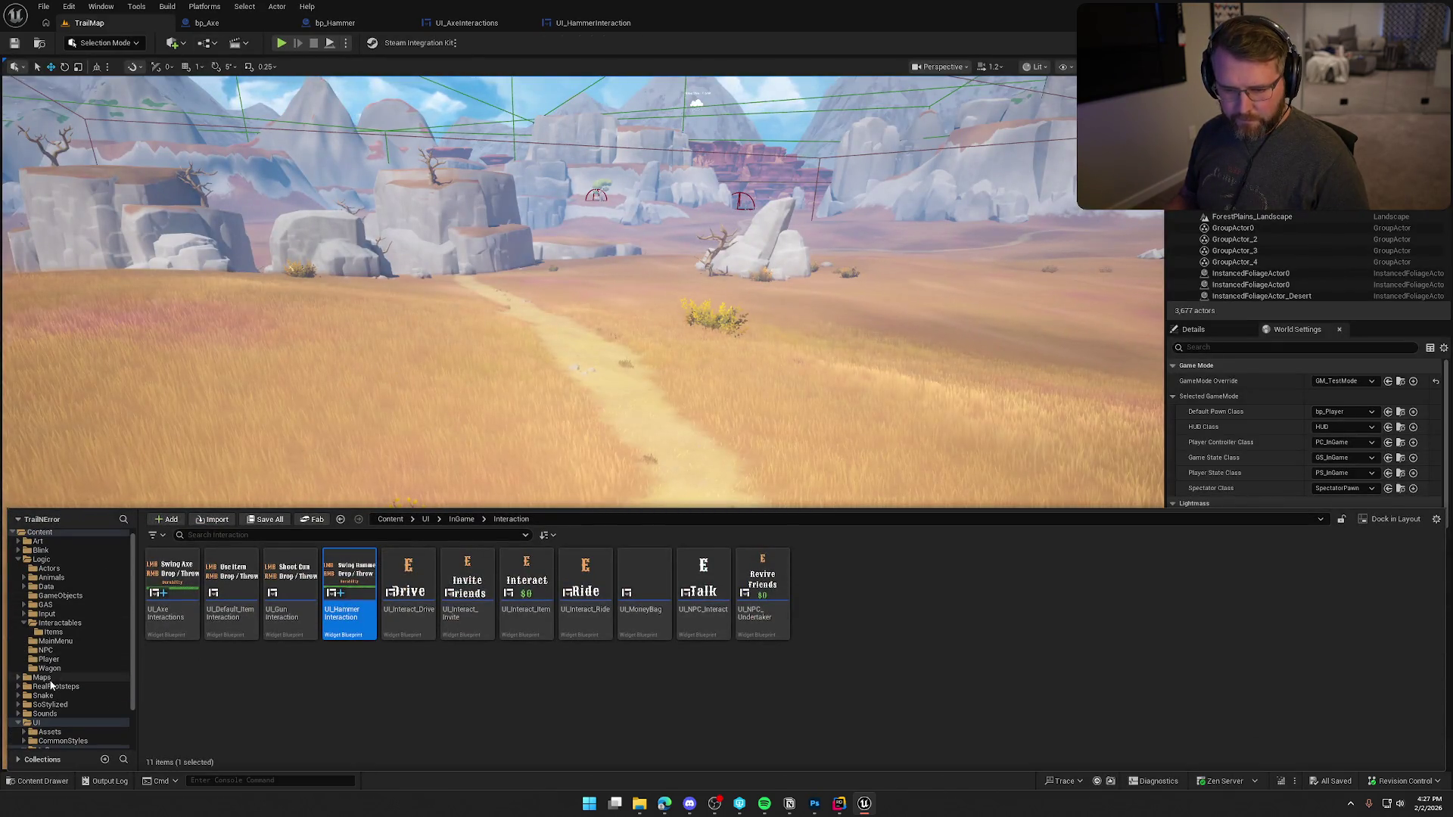
pyautogui.click(45, 678)
pyautogui.doubleClick(295, 581)
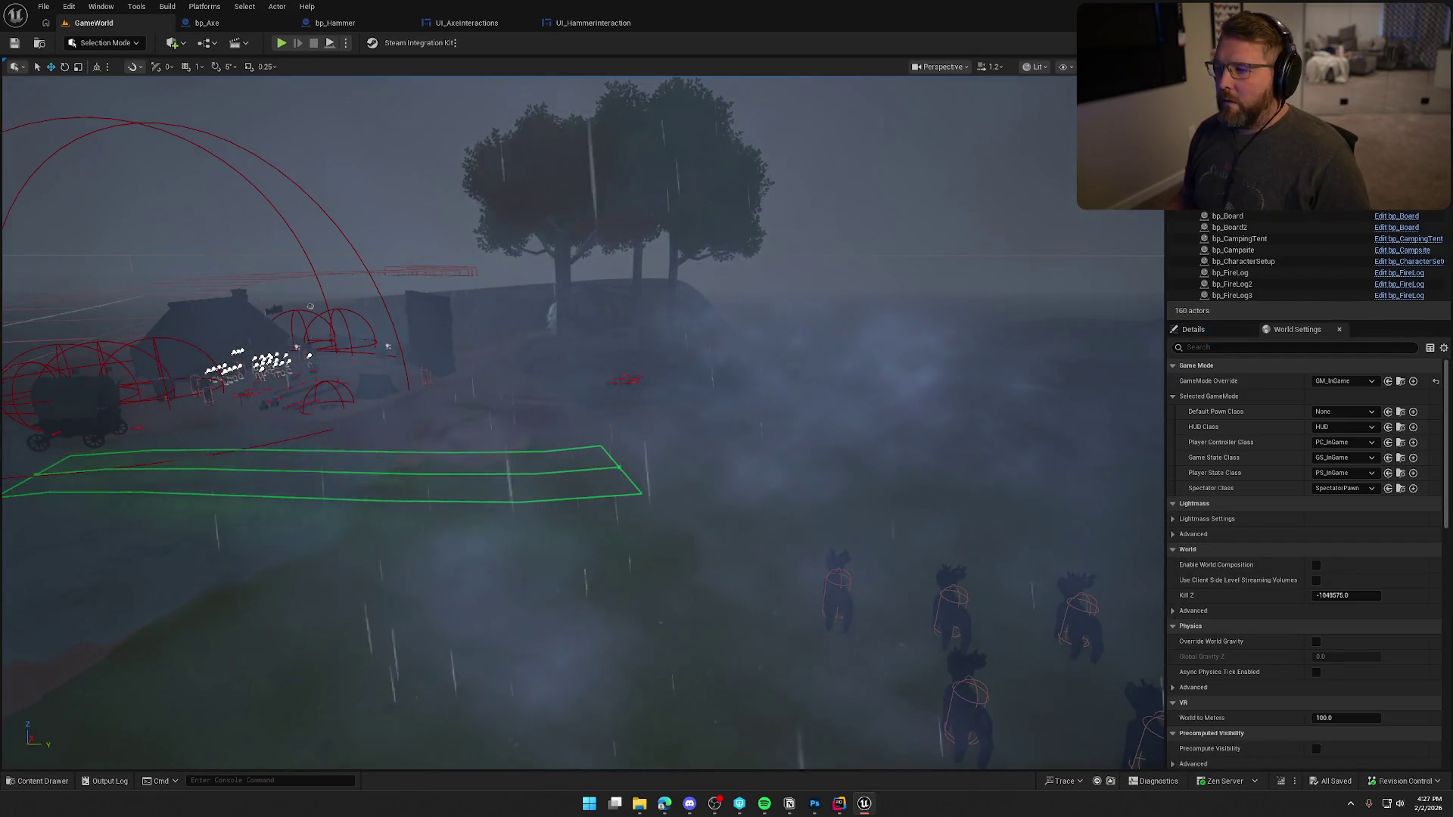
# - Select BP_StylizedSky and try DA_Weather_Snow, then DA_Weather_Sandstorm as its static weather
pyautogui.click(738, 424)
pyautogui.scroll(-15, 1382, 647)
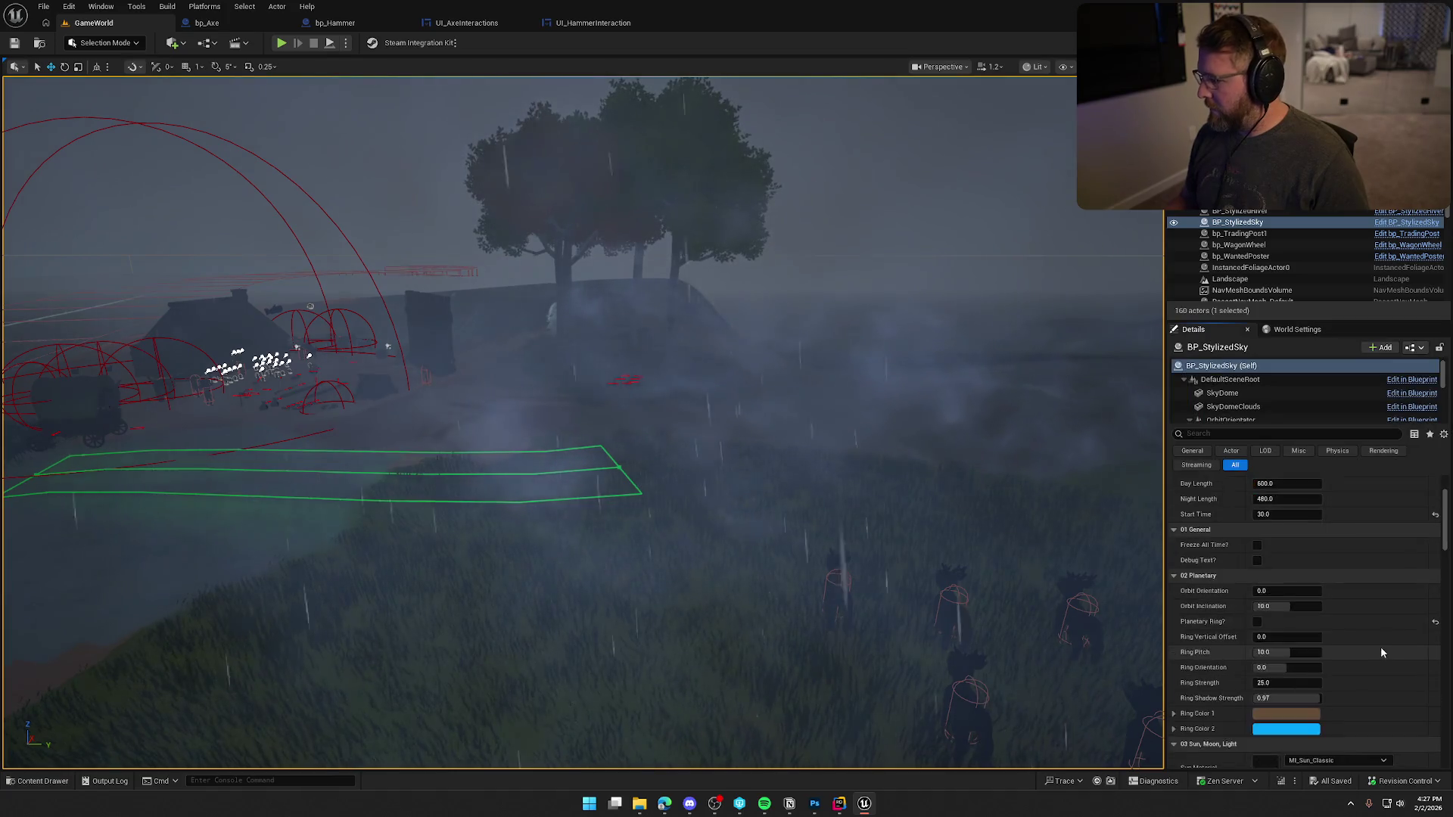
pyautogui.scroll(-10, 1385, 642)
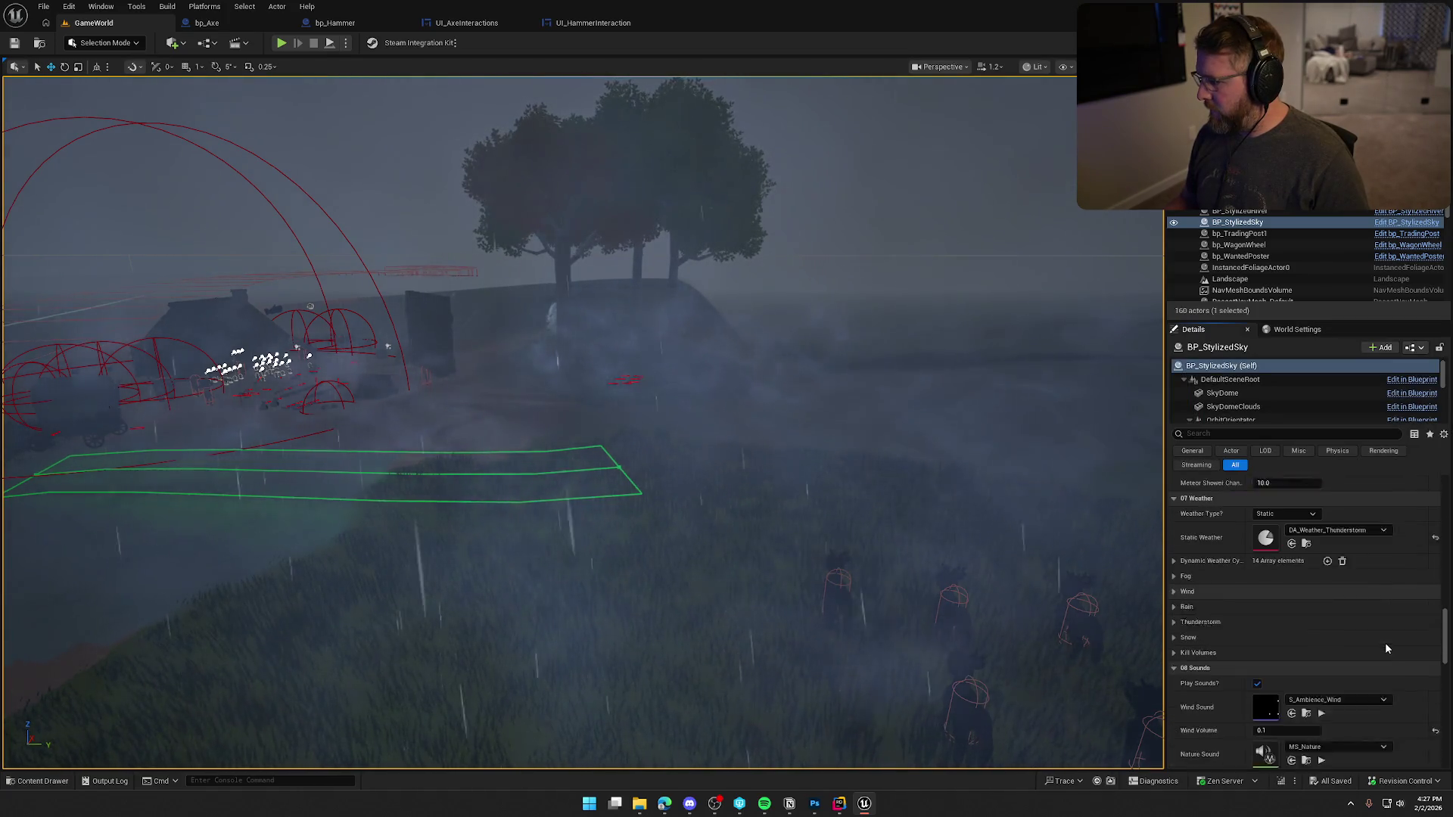
pyautogui.click(1348, 511)
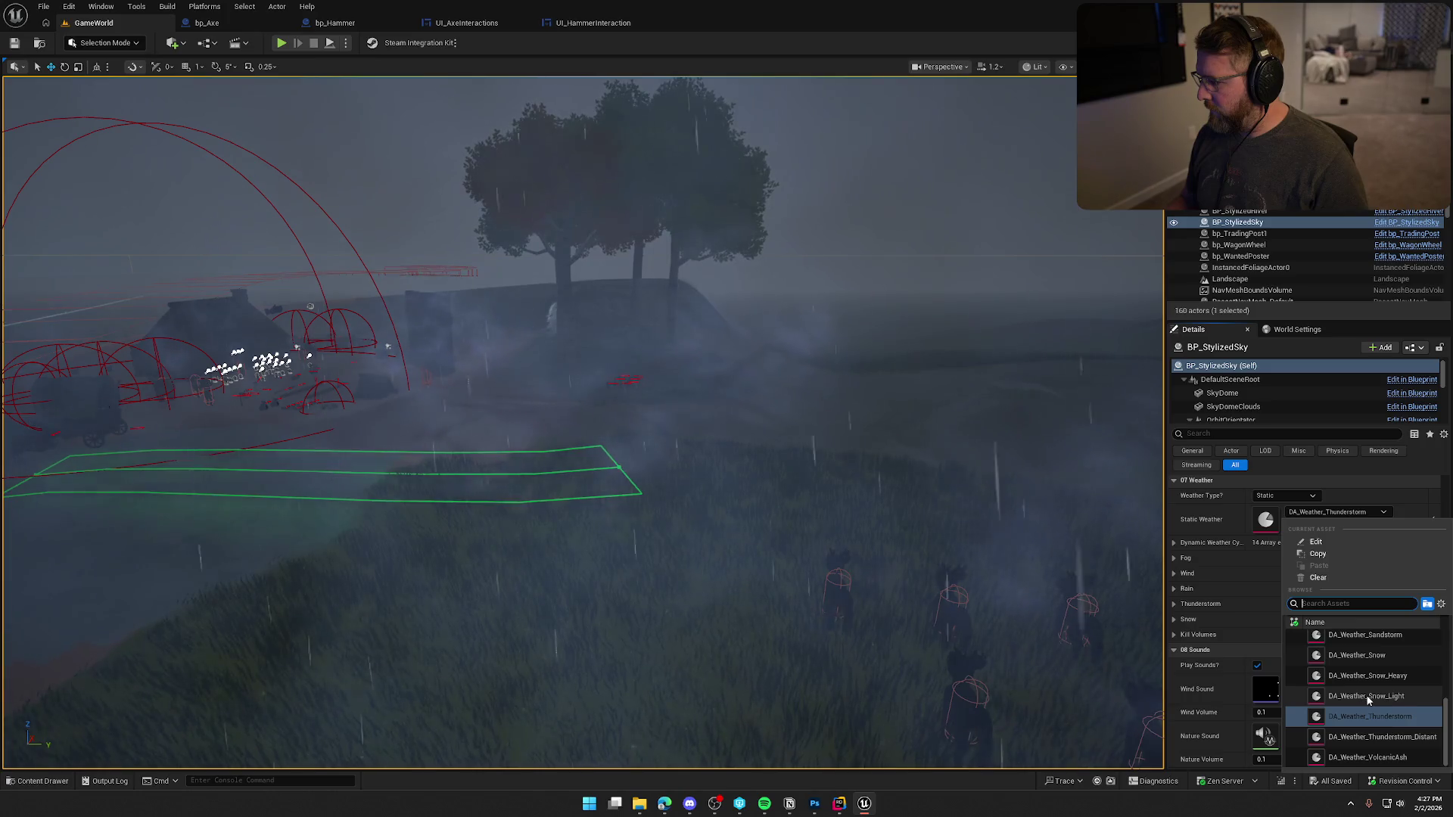
pyautogui.scroll(1, 1362, 680)
pyautogui.click(1359, 674)
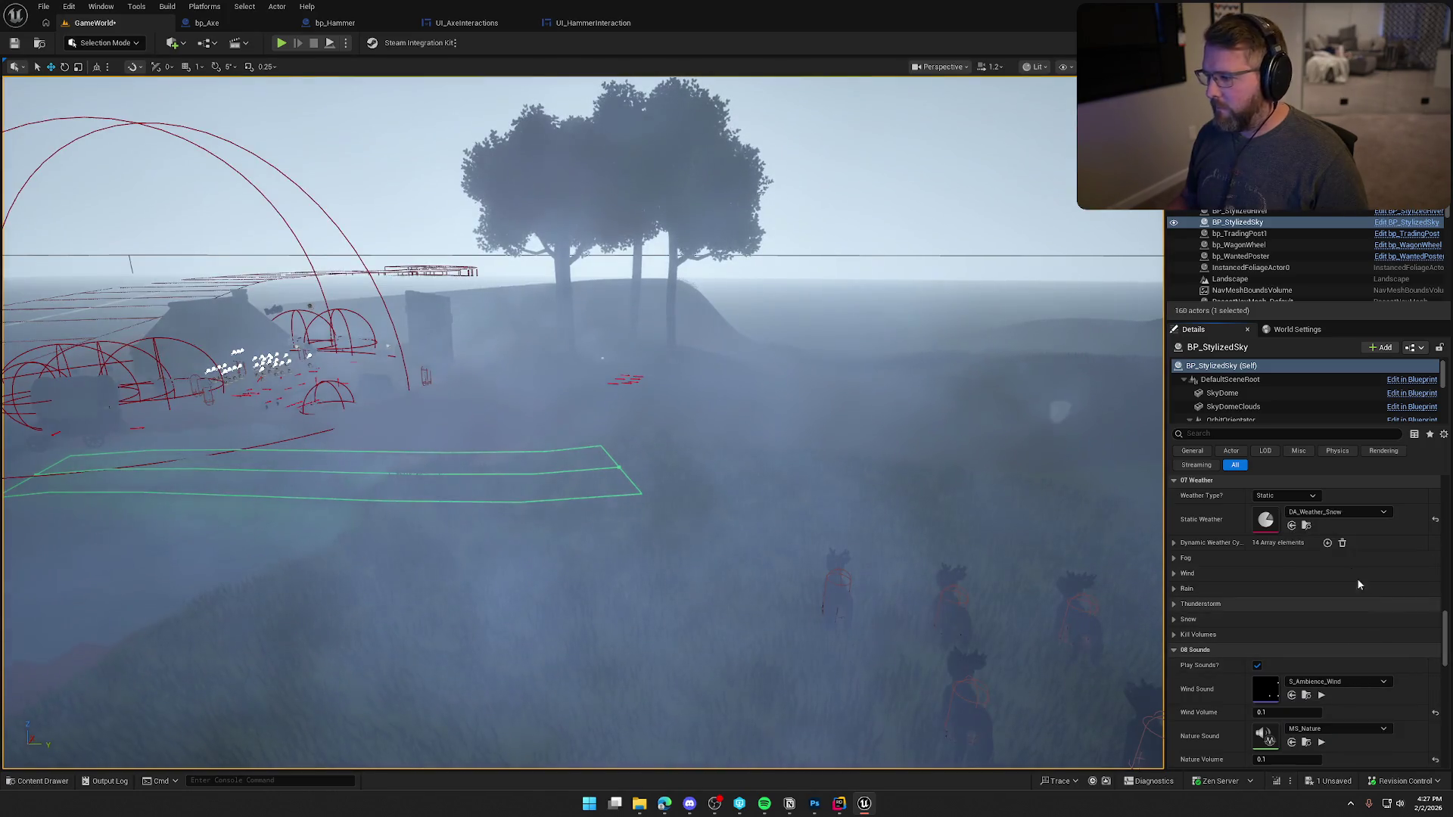
pyautogui.click(1354, 512)
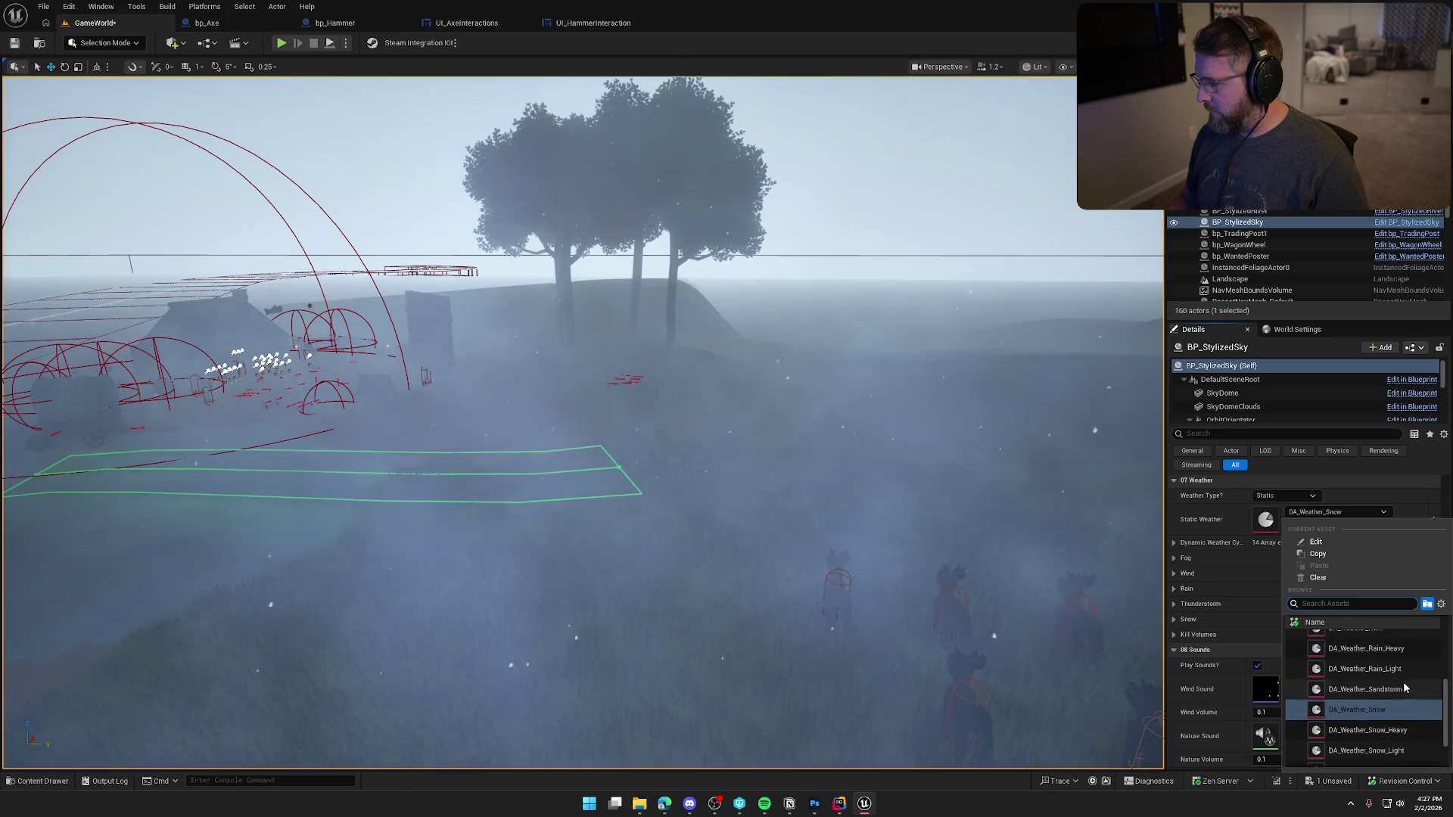
pyautogui.scroll(2, 1403, 681)
pyautogui.click(1403, 684)
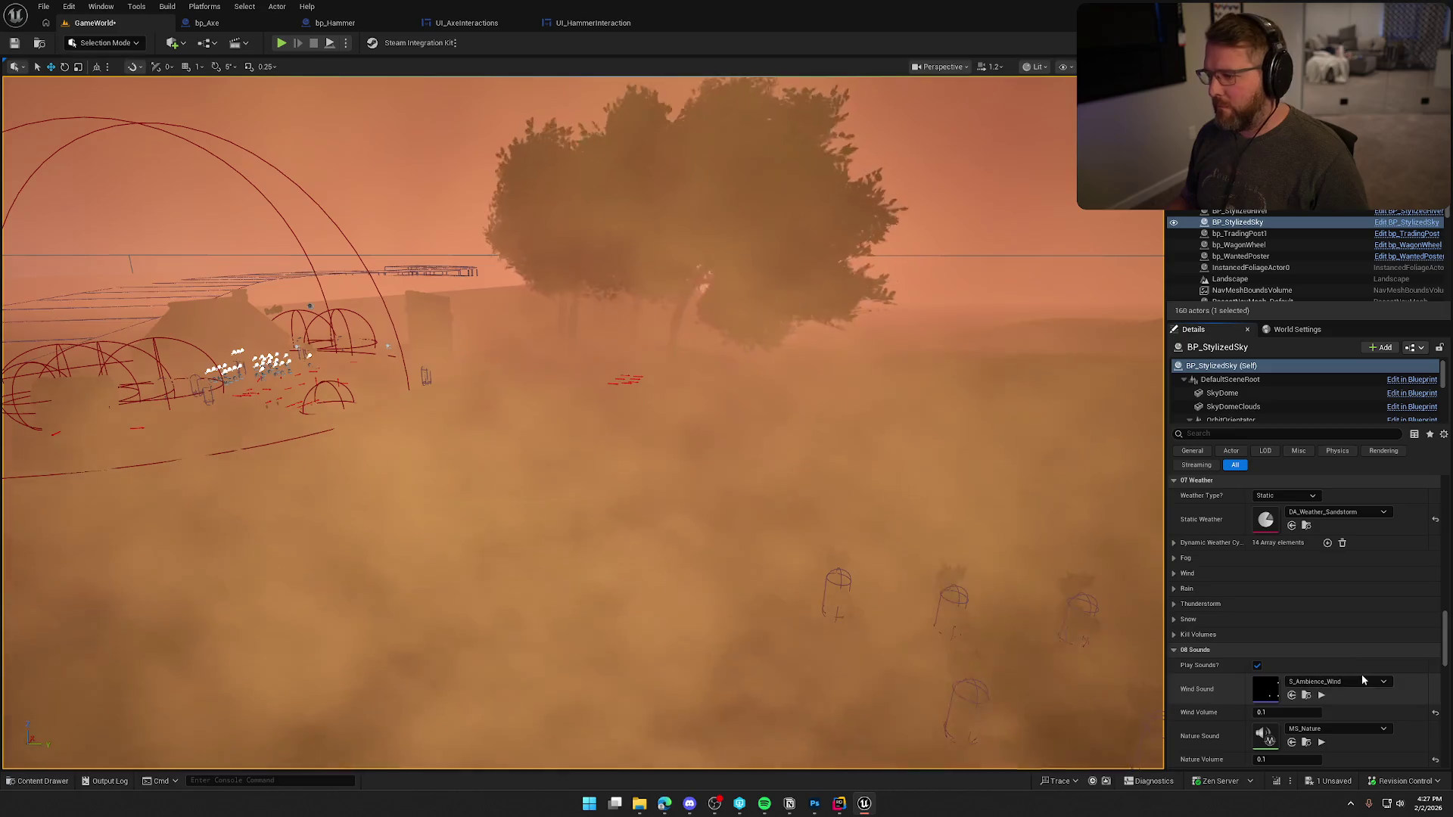
# - Try DA_Weather_Overcast, then settle on DA_Weather_Clear and look toward the camp and river
pyautogui.click(1336, 513)
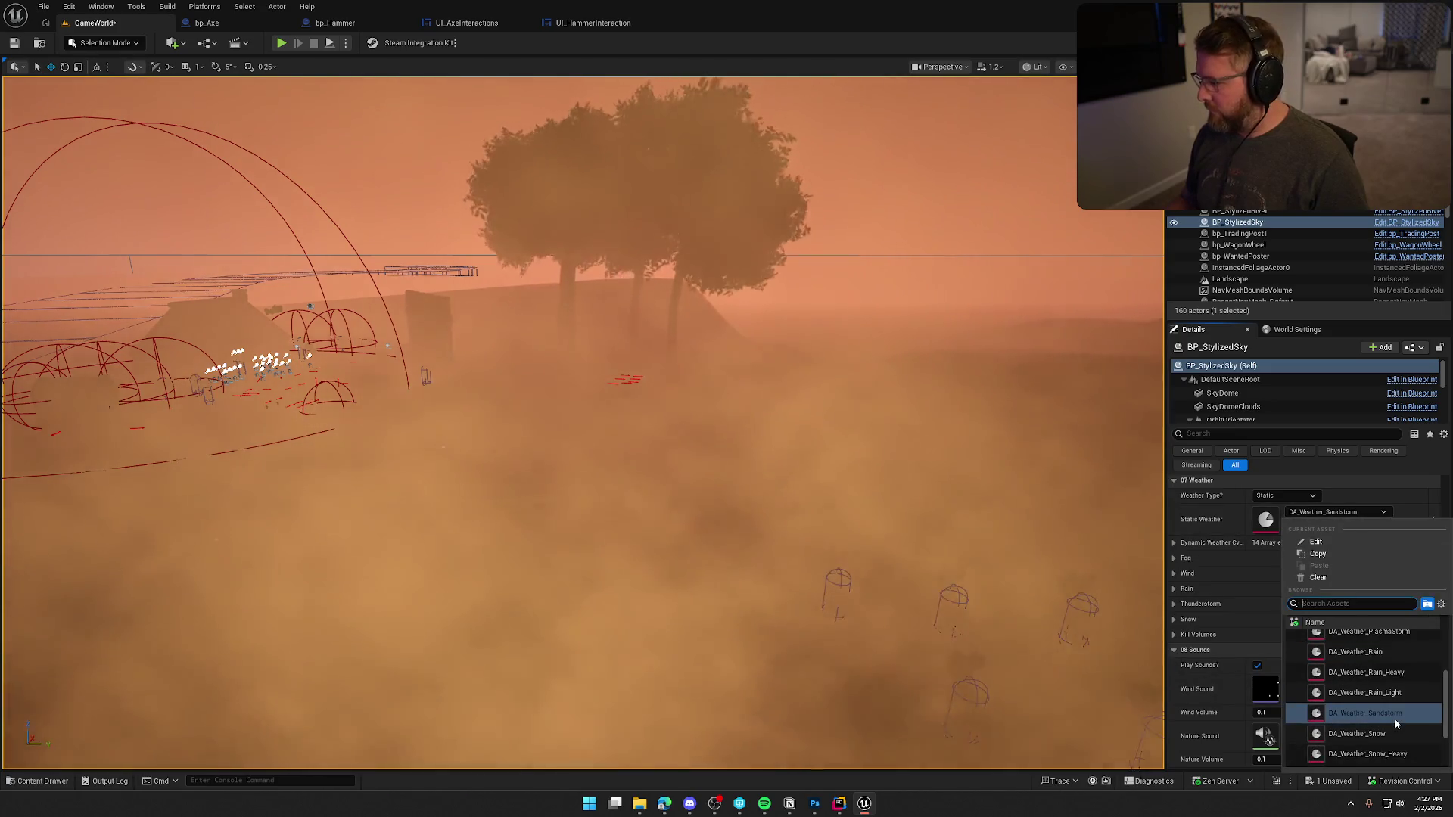
pyautogui.scroll(3, 1395, 722)
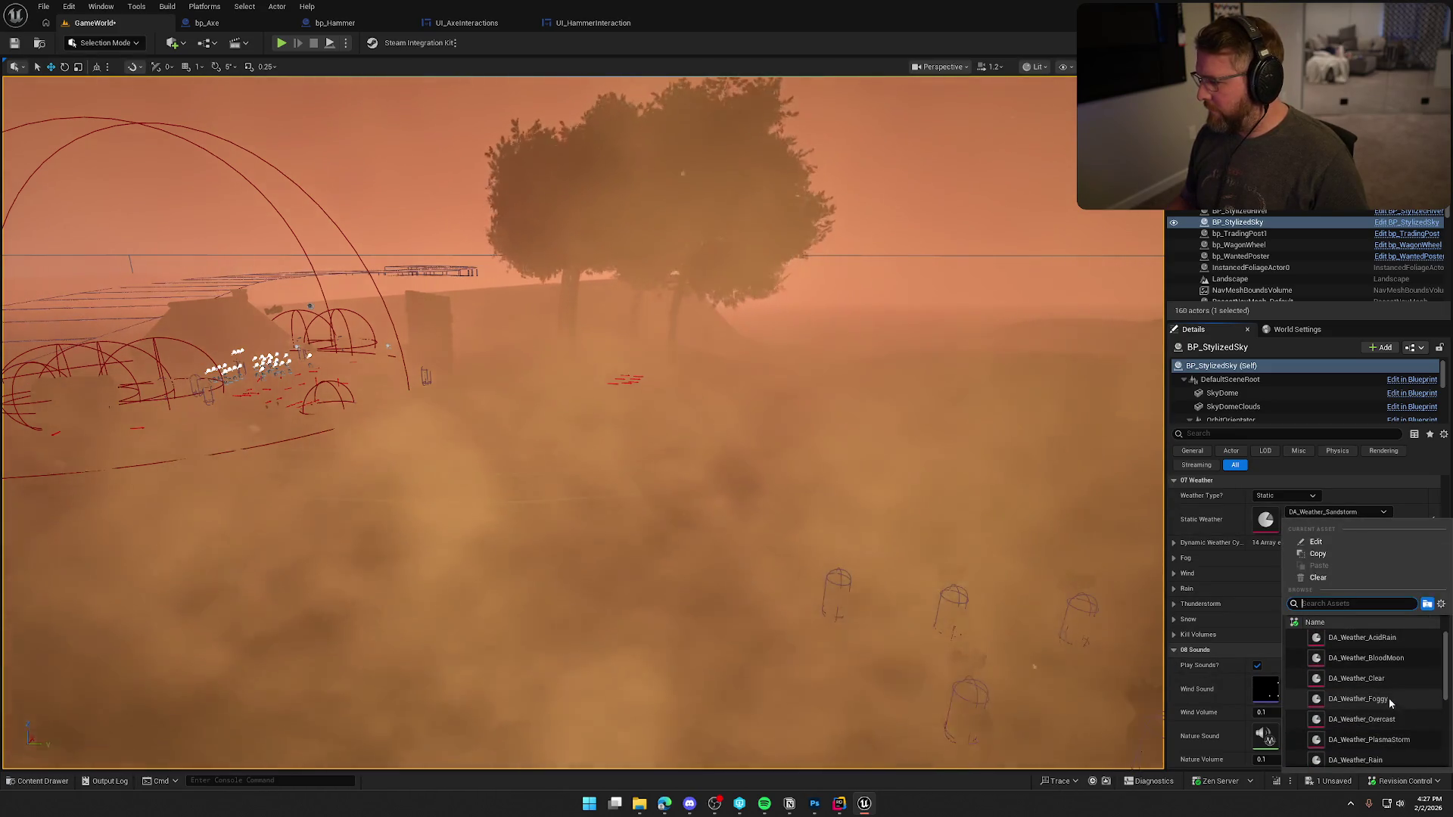
pyautogui.press('Escape')
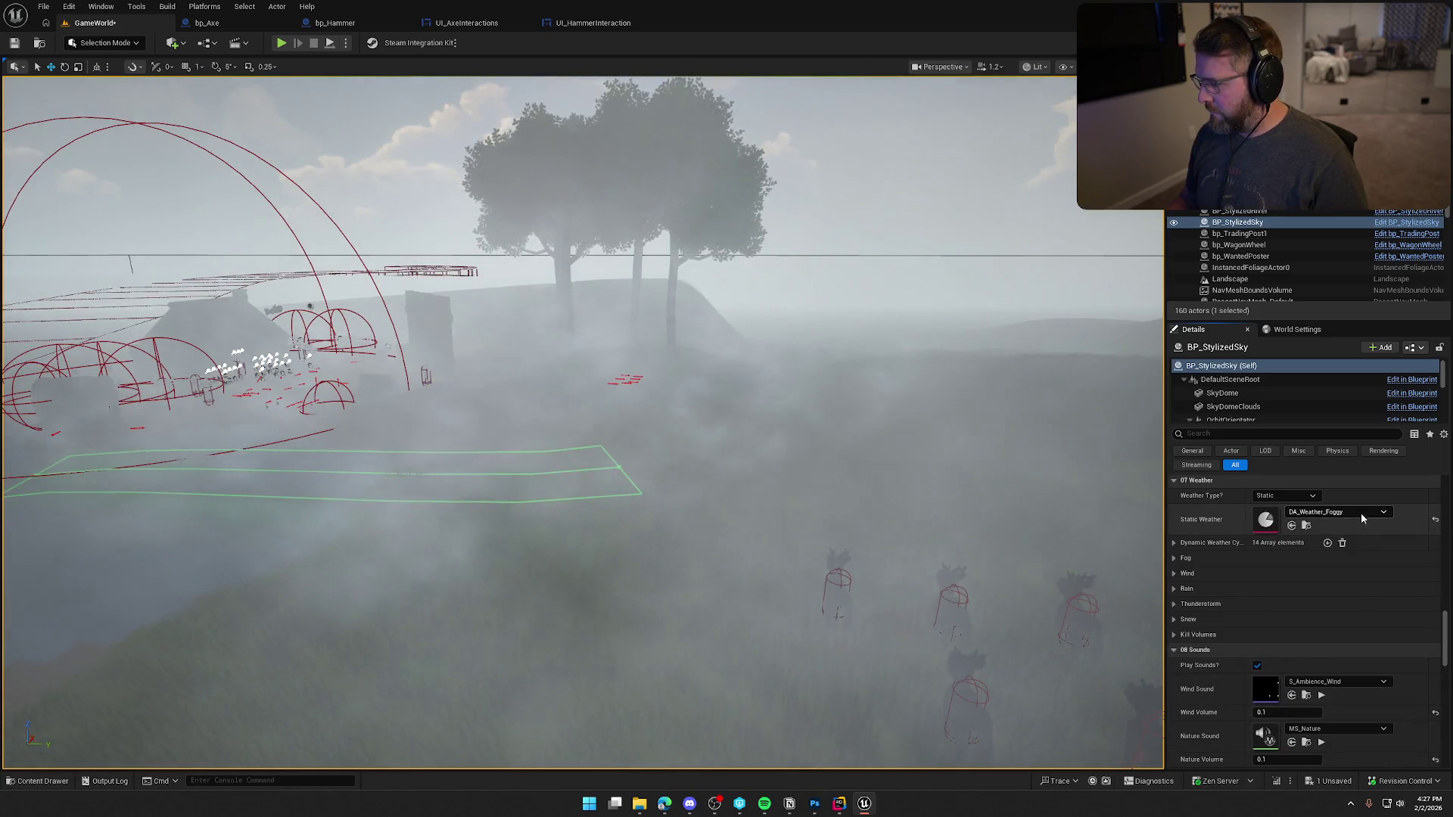
pyautogui.click(1360, 513)
pyautogui.click(1385, 721)
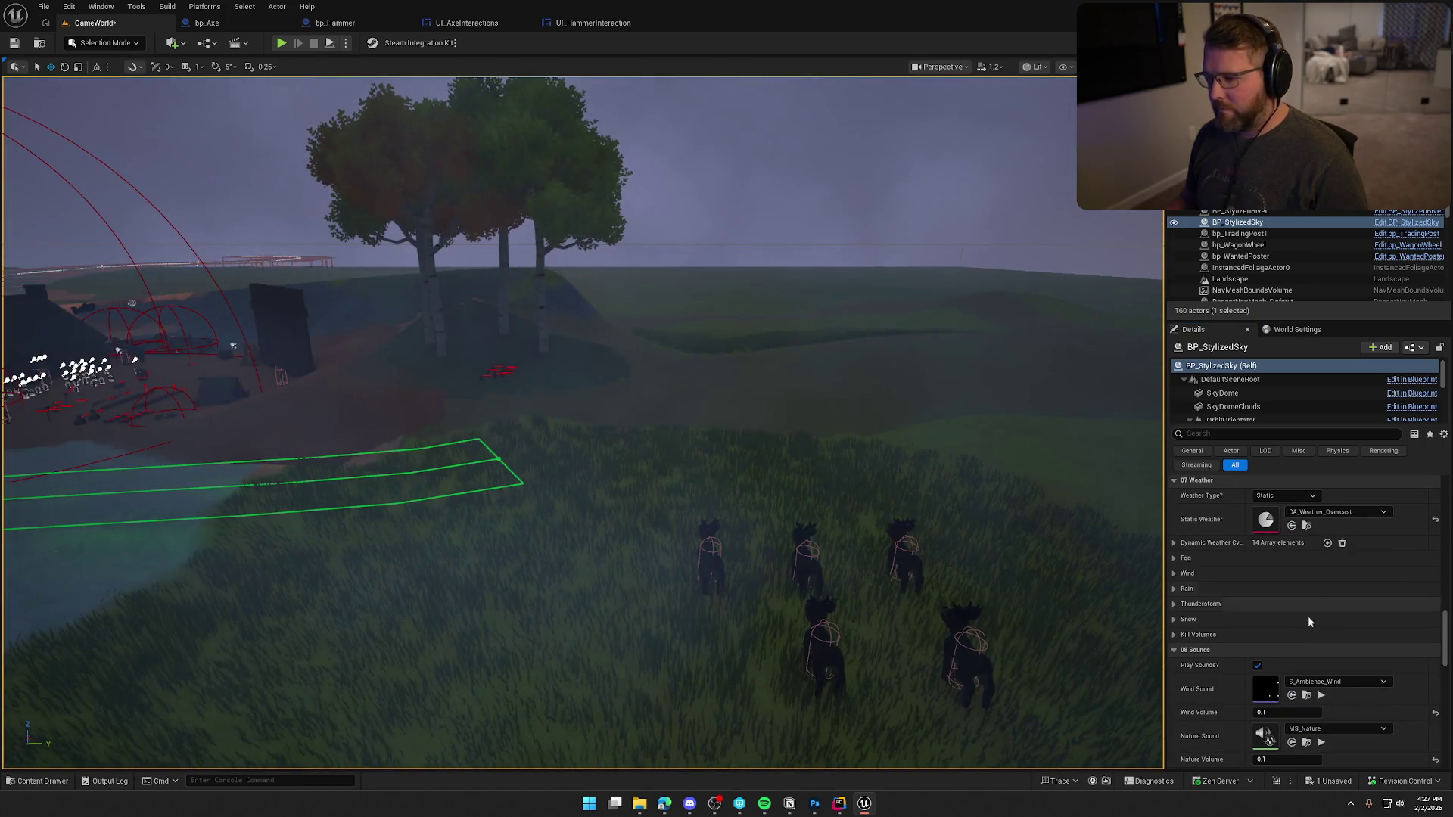
pyautogui.click(1349, 514)
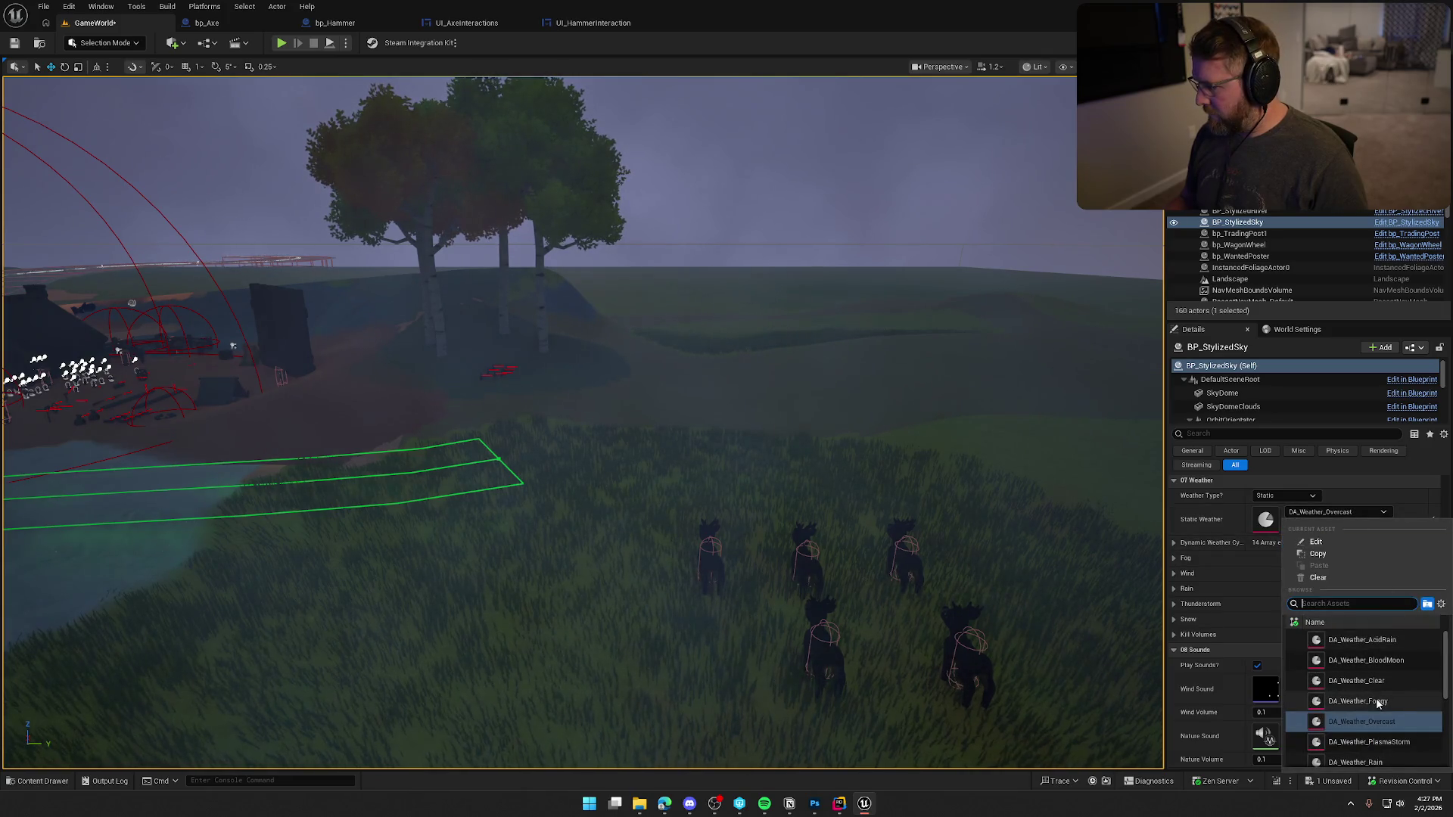
pyautogui.scroll(-4, 1376, 698)
pyautogui.scroll(-2, 1397, 681)
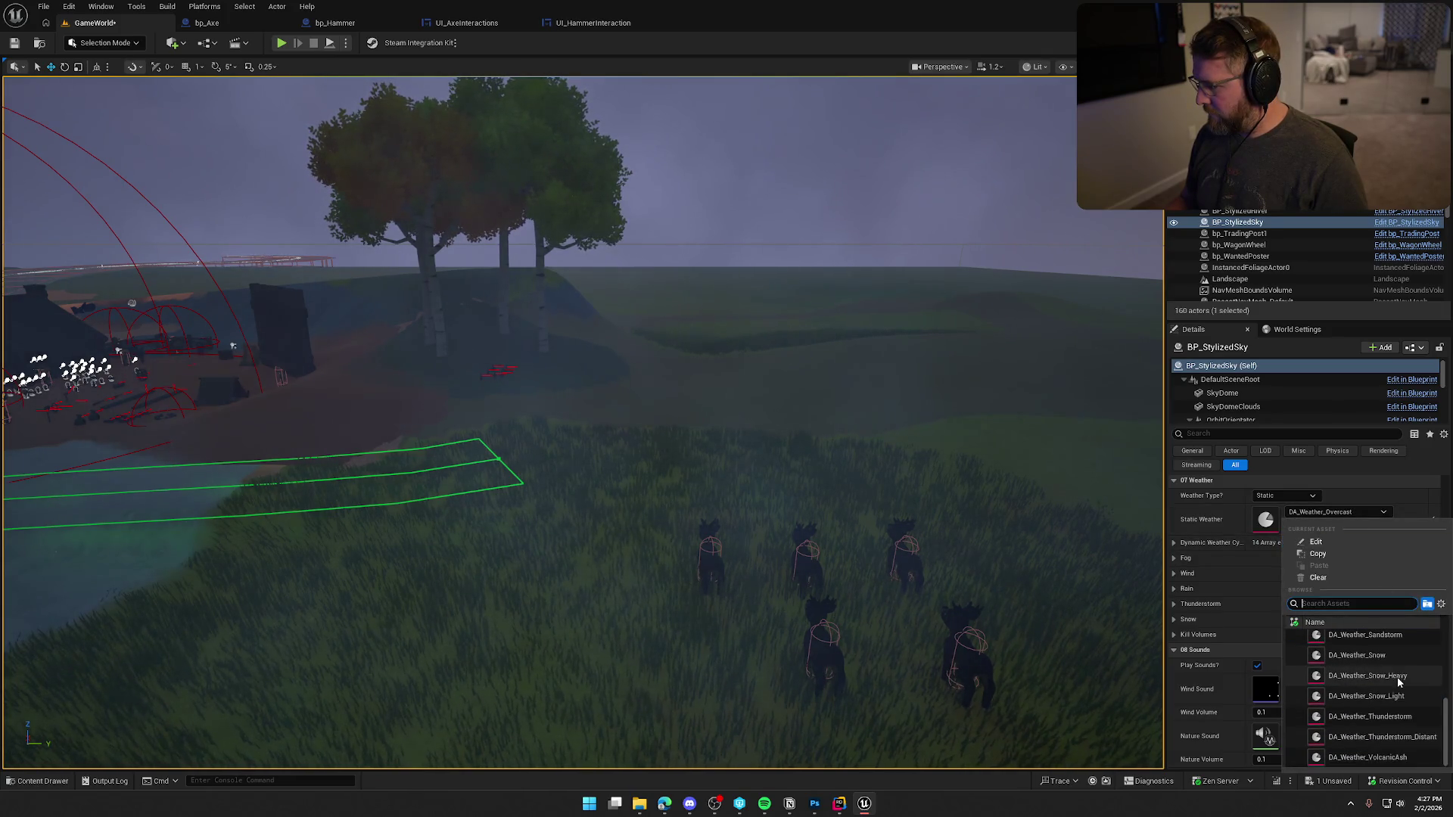
pyautogui.scroll(6, 1385, 741)
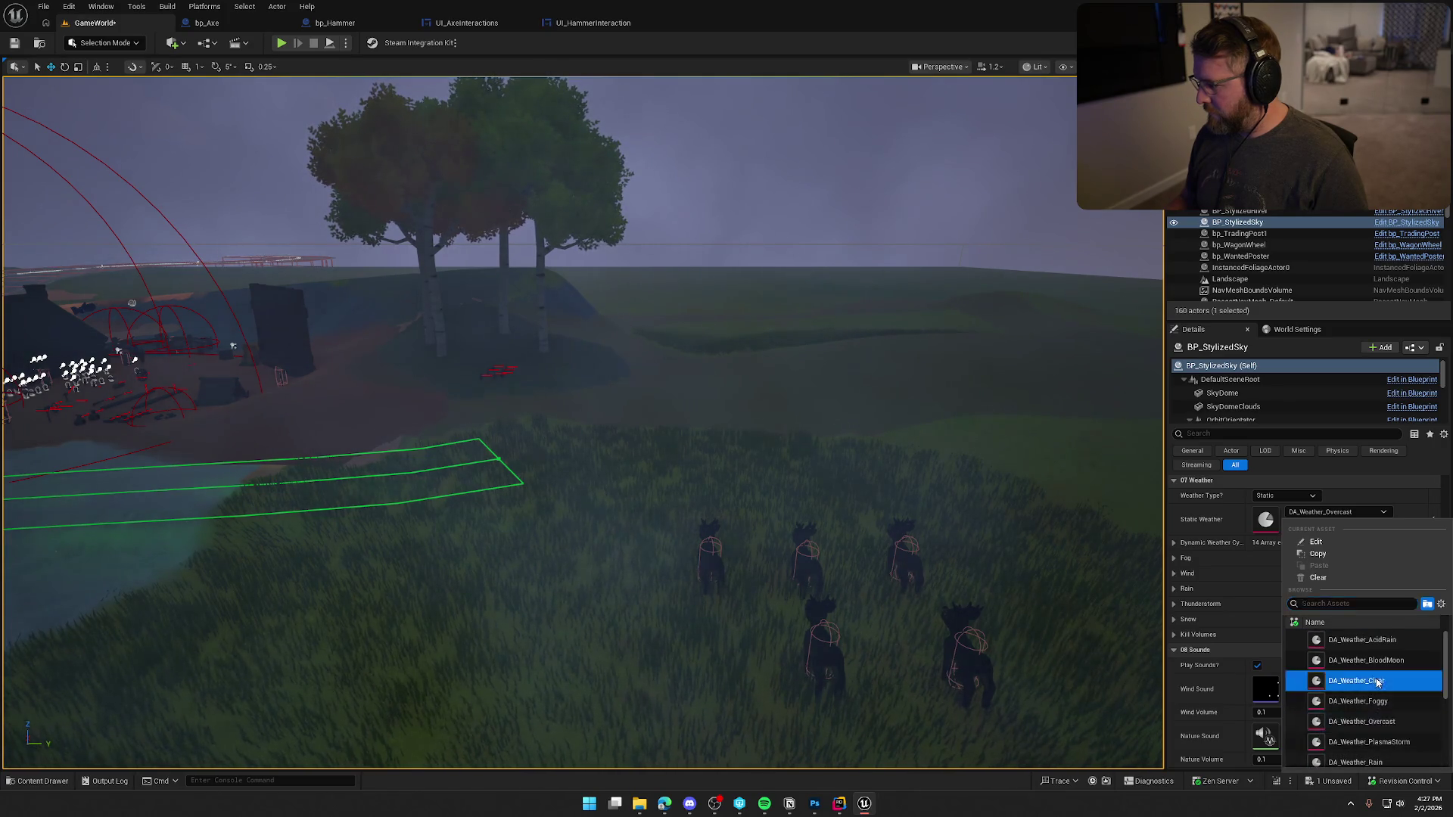
pyautogui.click(1358, 680)
pyautogui.moveTo(709, 393); pyautogui.dragTo(375, 89)
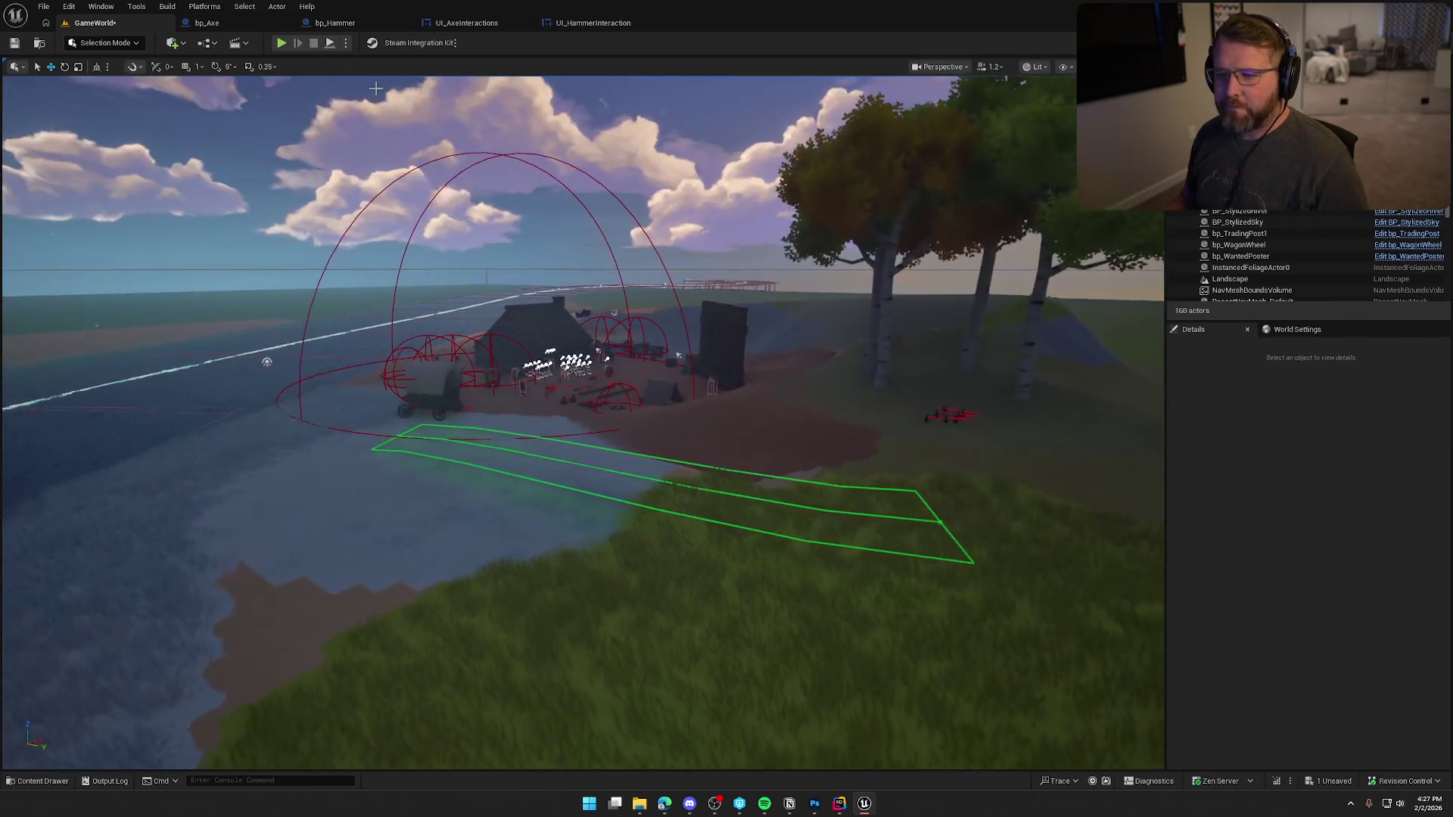
pyautogui.hotkey('alt', 'p')
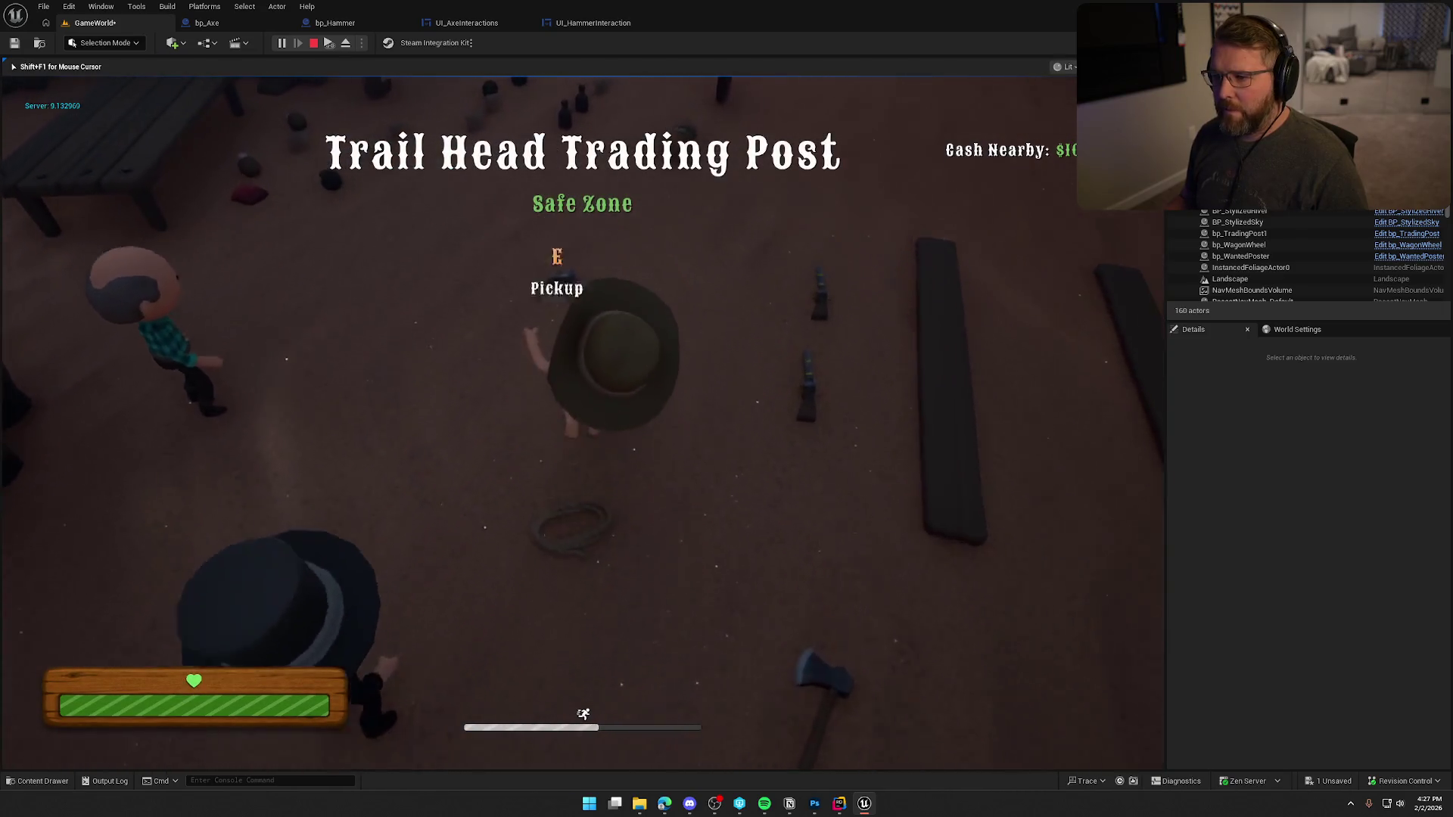
pyautogui.press('e')
pyautogui.hotkey('shift', 'w')
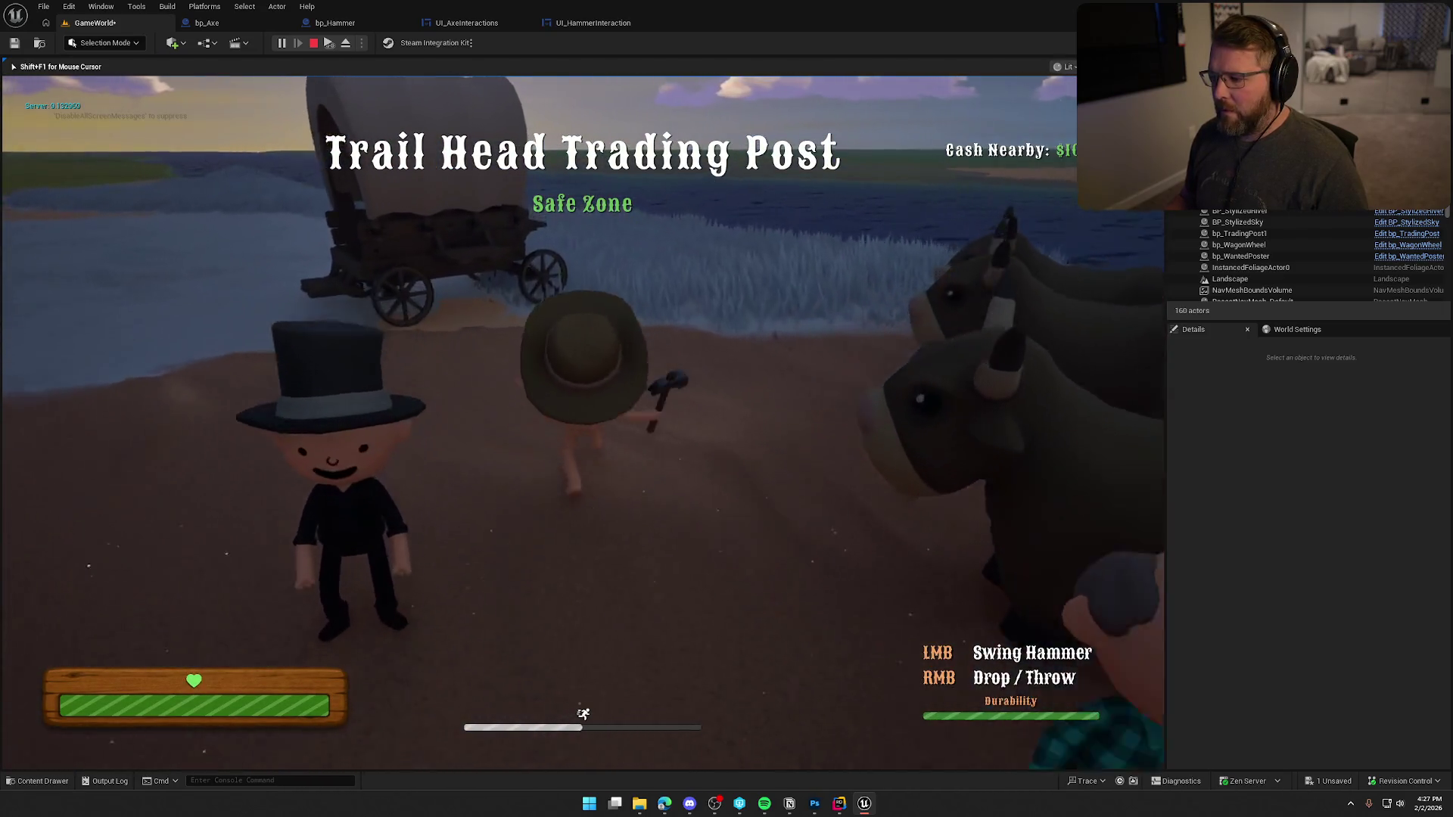
pyautogui.press('Escape')
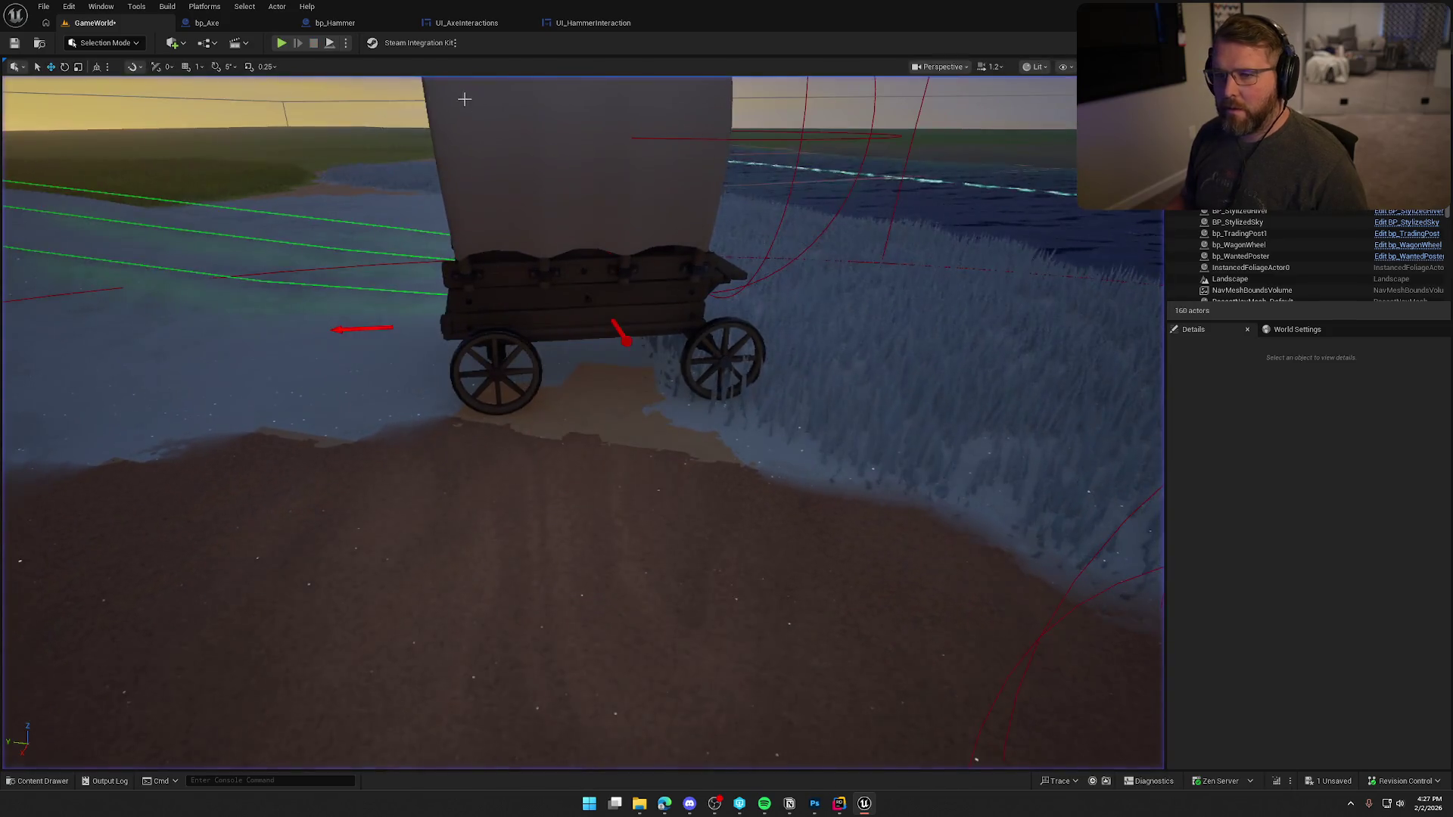
# - In the wagon's Blueprint EventGraph, add an Update Component Damage node after the hit binding
pyautogui.click(704, 303)
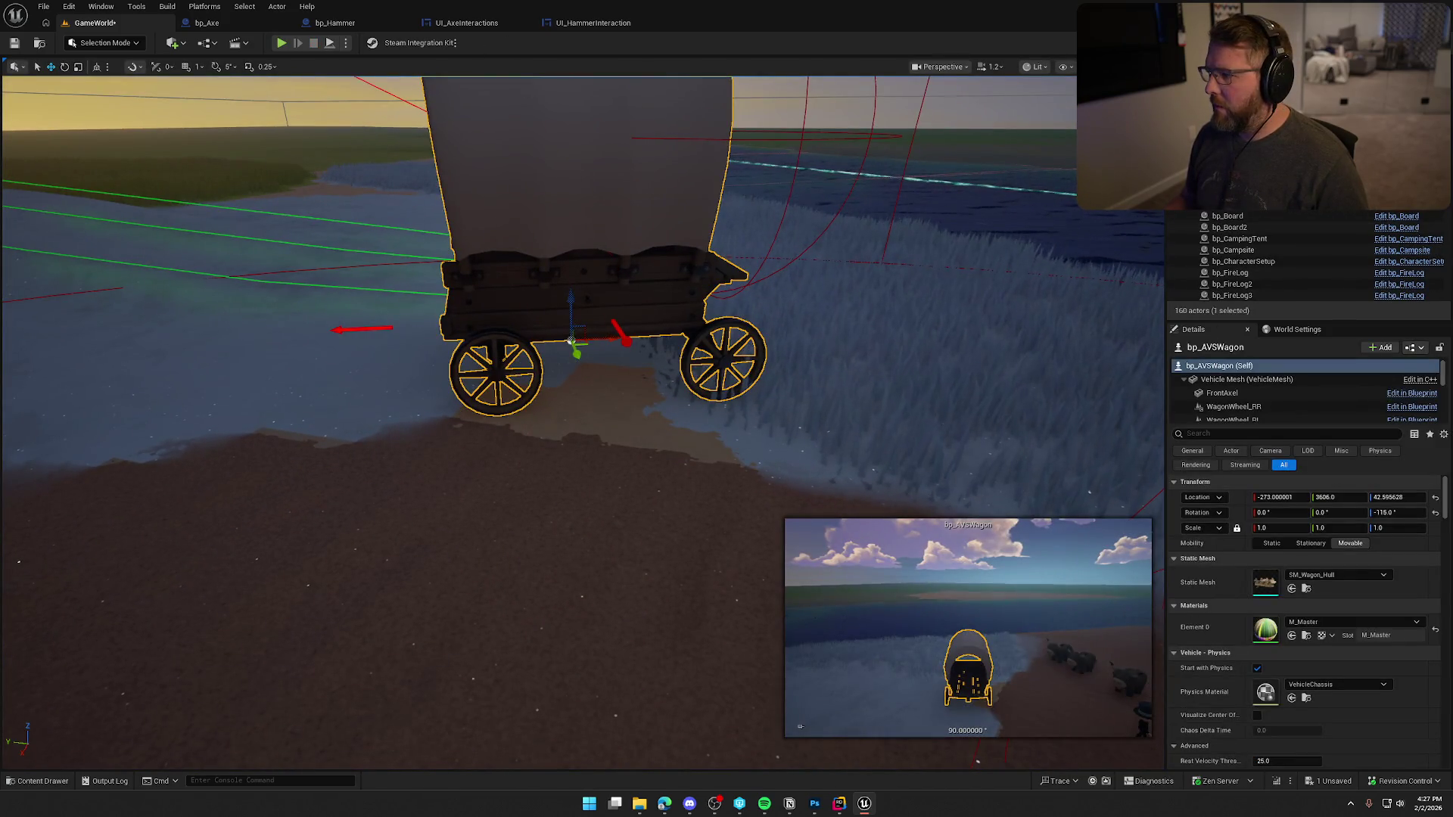
pyautogui.hotkey('ctrl', 'e')
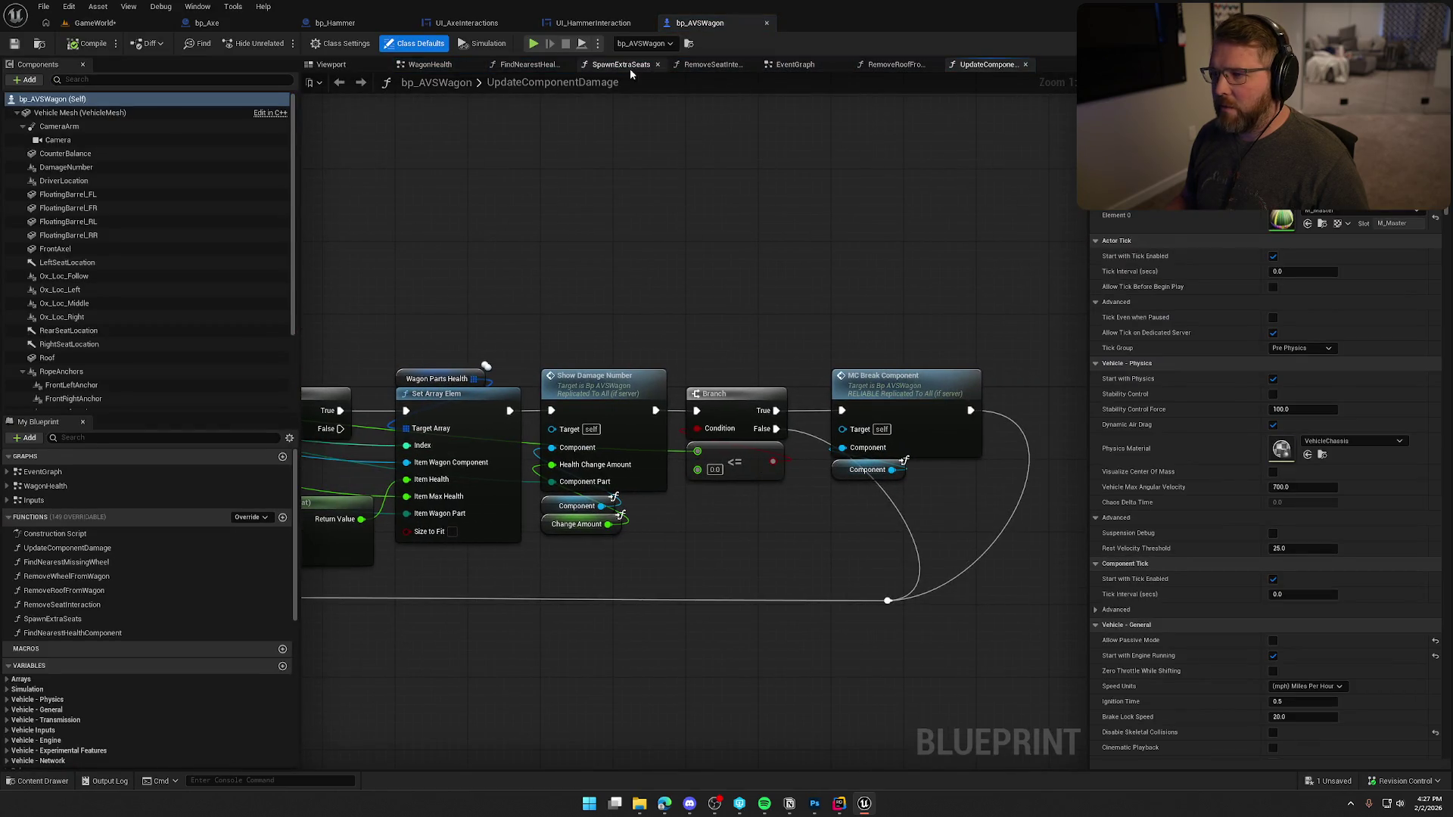
pyautogui.click(795, 66)
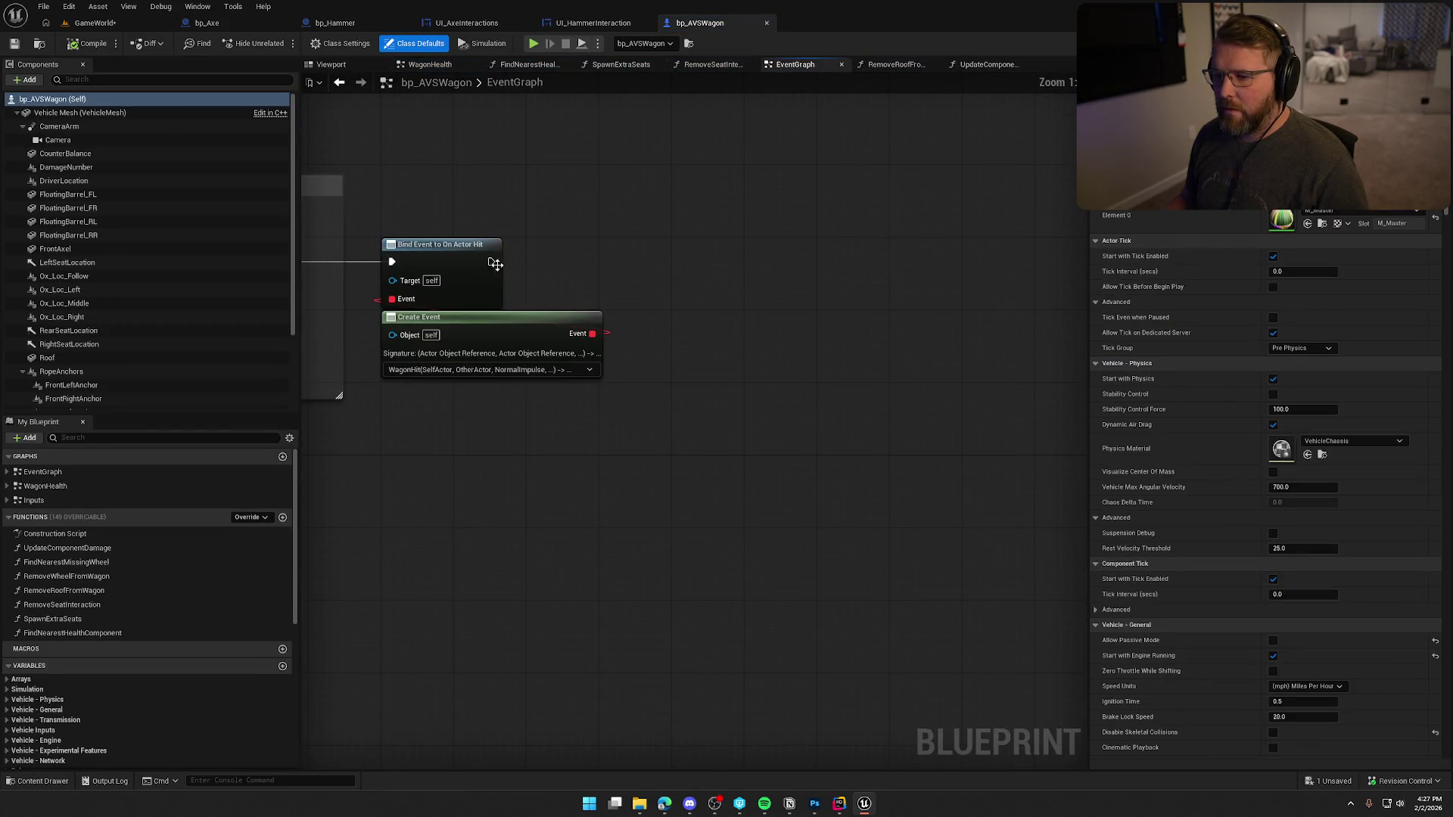
pyautogui.moveTo(658, 271); pyautogui.dragTo(658, 270)
pyautogui.write('update comp')
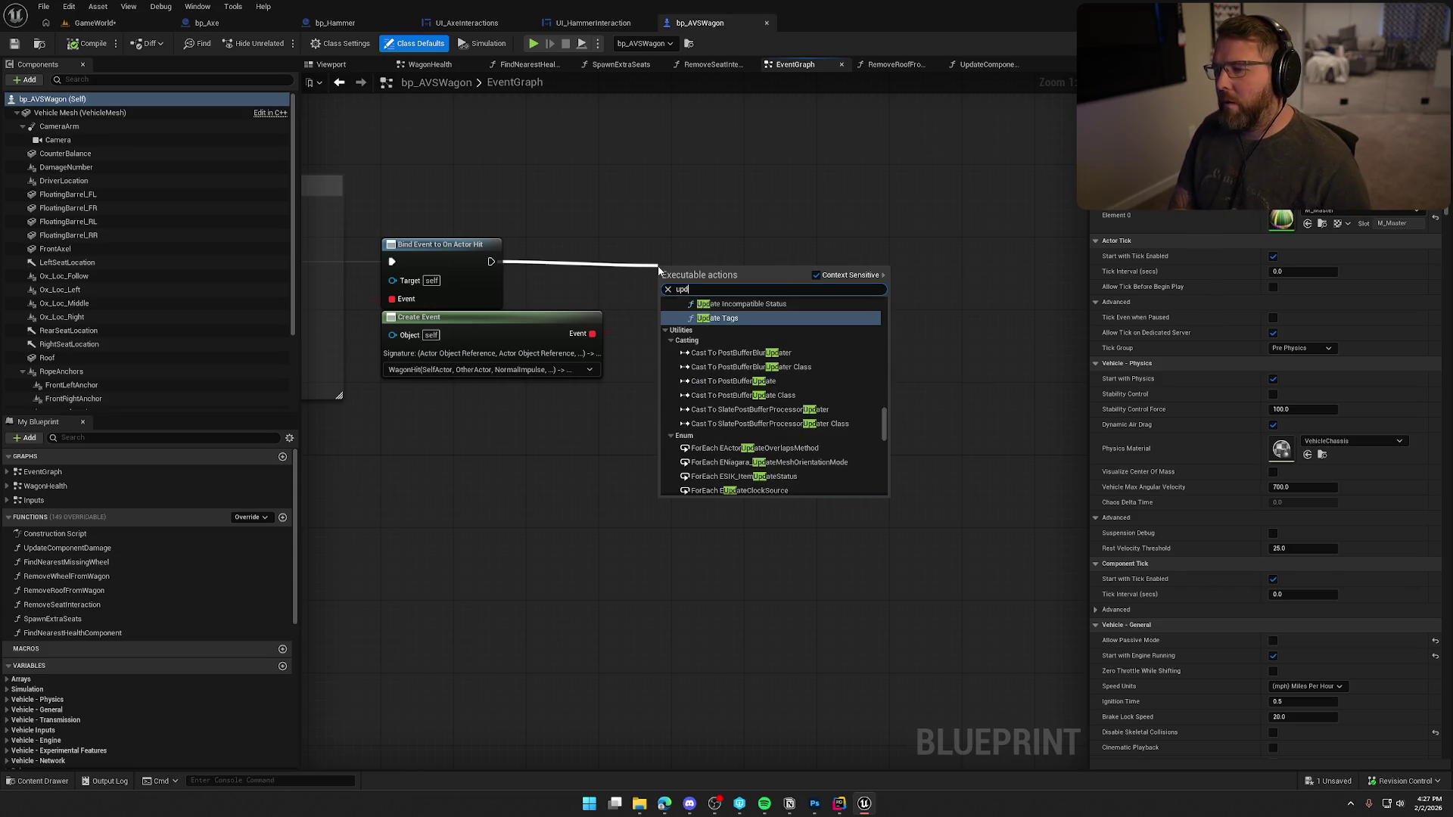
pyautogui.press('Return')
pyautogui.moveTo(658, 266); pyautogui.dragTo(750, 231)
pyautogui.click(590, 447)
# - Feed Wagon Wheel FL into the damage node's Component pin with Change Amount -20
pyautogui.scroll(-2, 141, 357)
pyautogui.scroll(-2, 140, 357)
pyautogui.moveTo(68, 342)
pyautogui.mouseDown()
pyautogui.moveTo(704, 389)
pyautogui.moveTo(693, 369)
pyautogui.mouseUp()
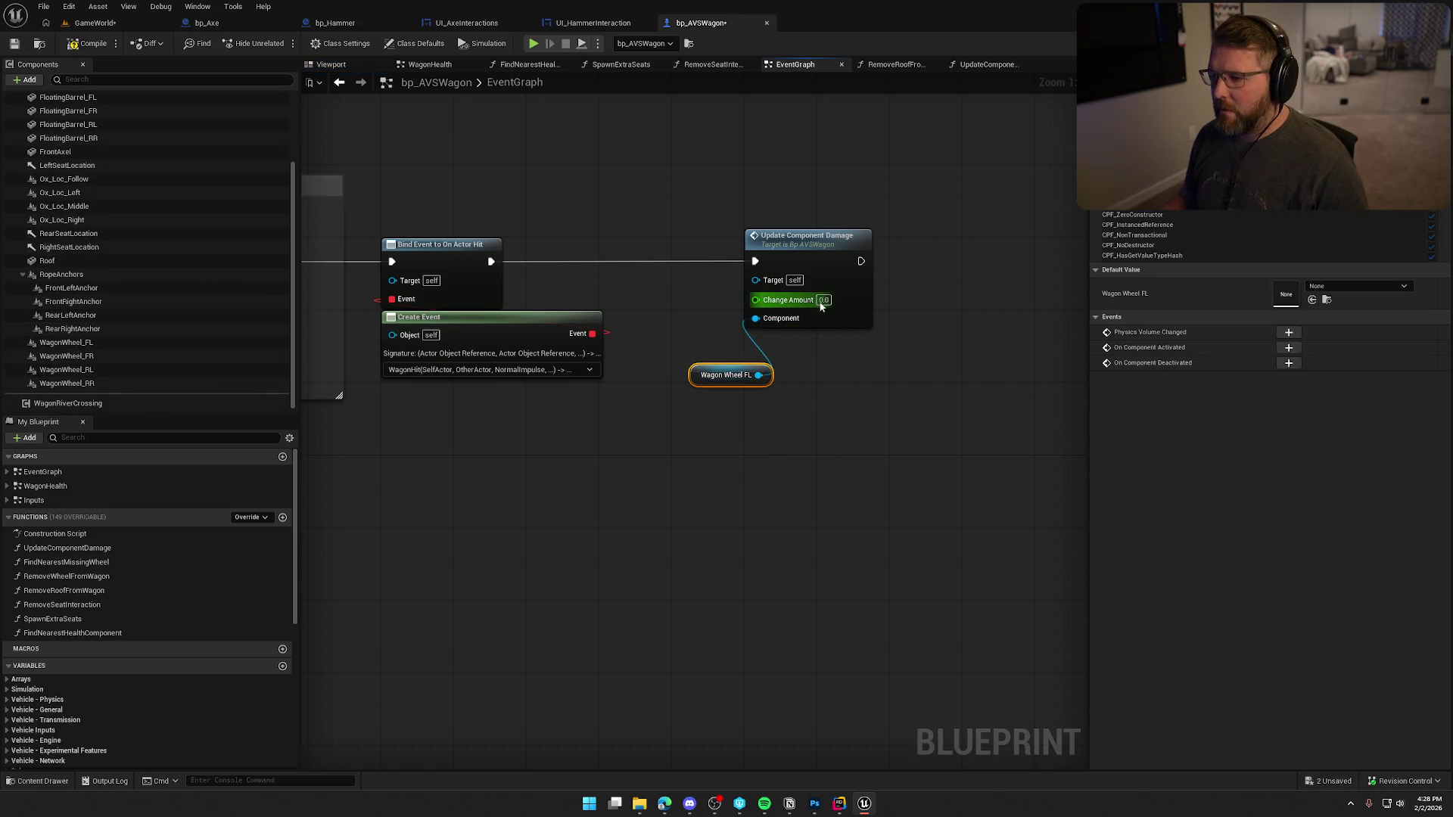
pyautogui.click(829, 340)
pyautogui.click(534, 44)
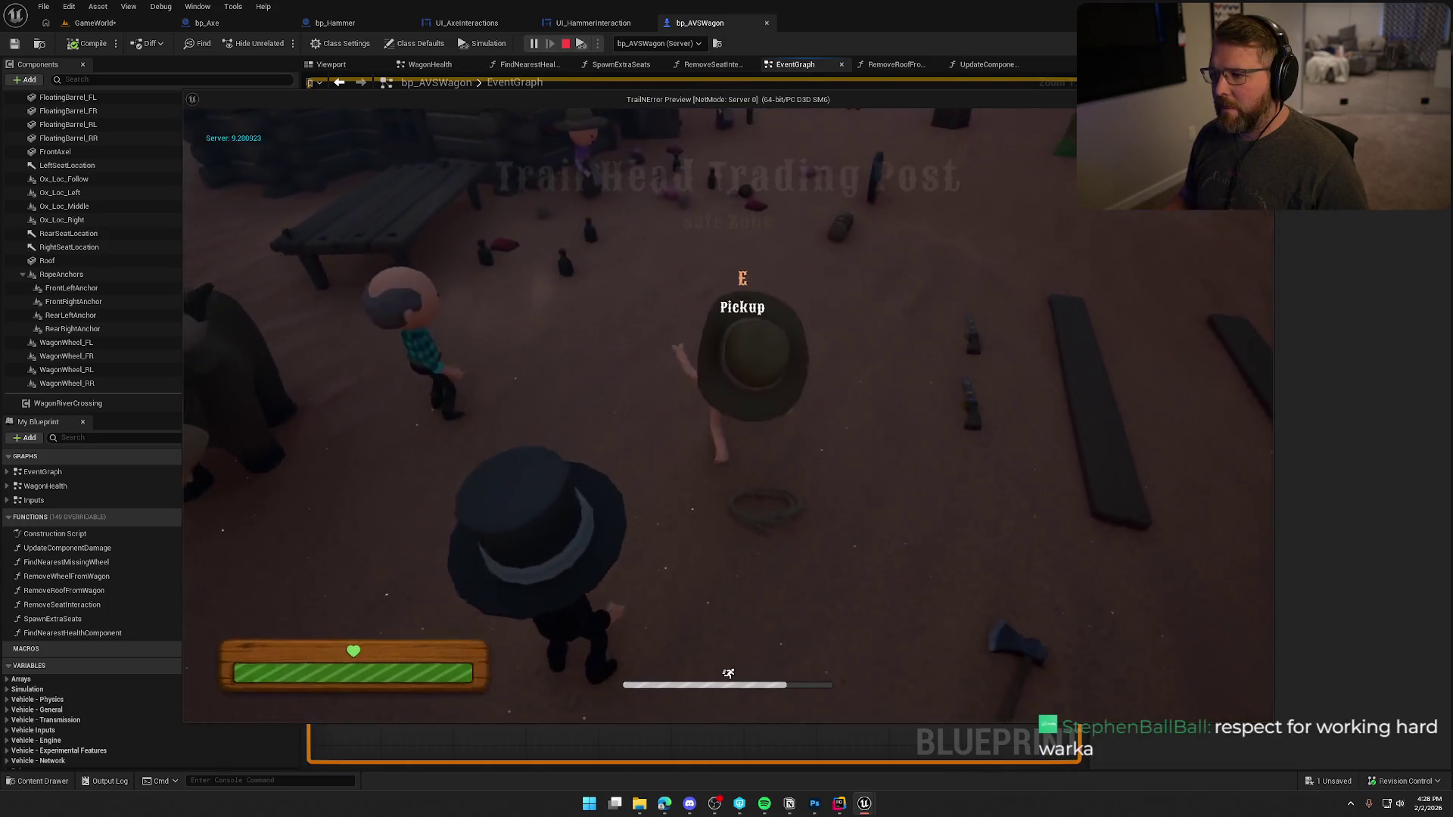
pyautogui.press('w')
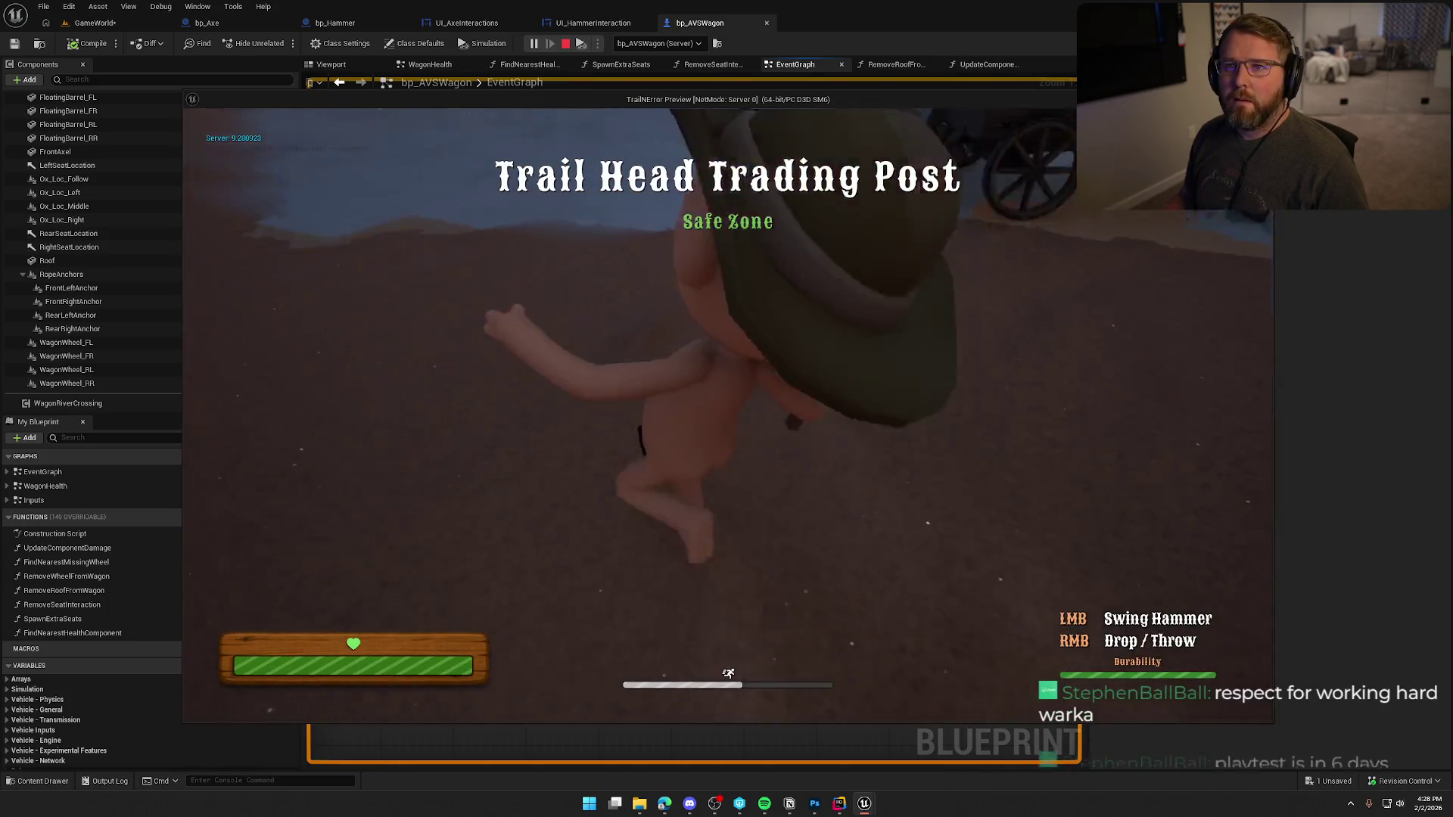
pyautogui.press('w')
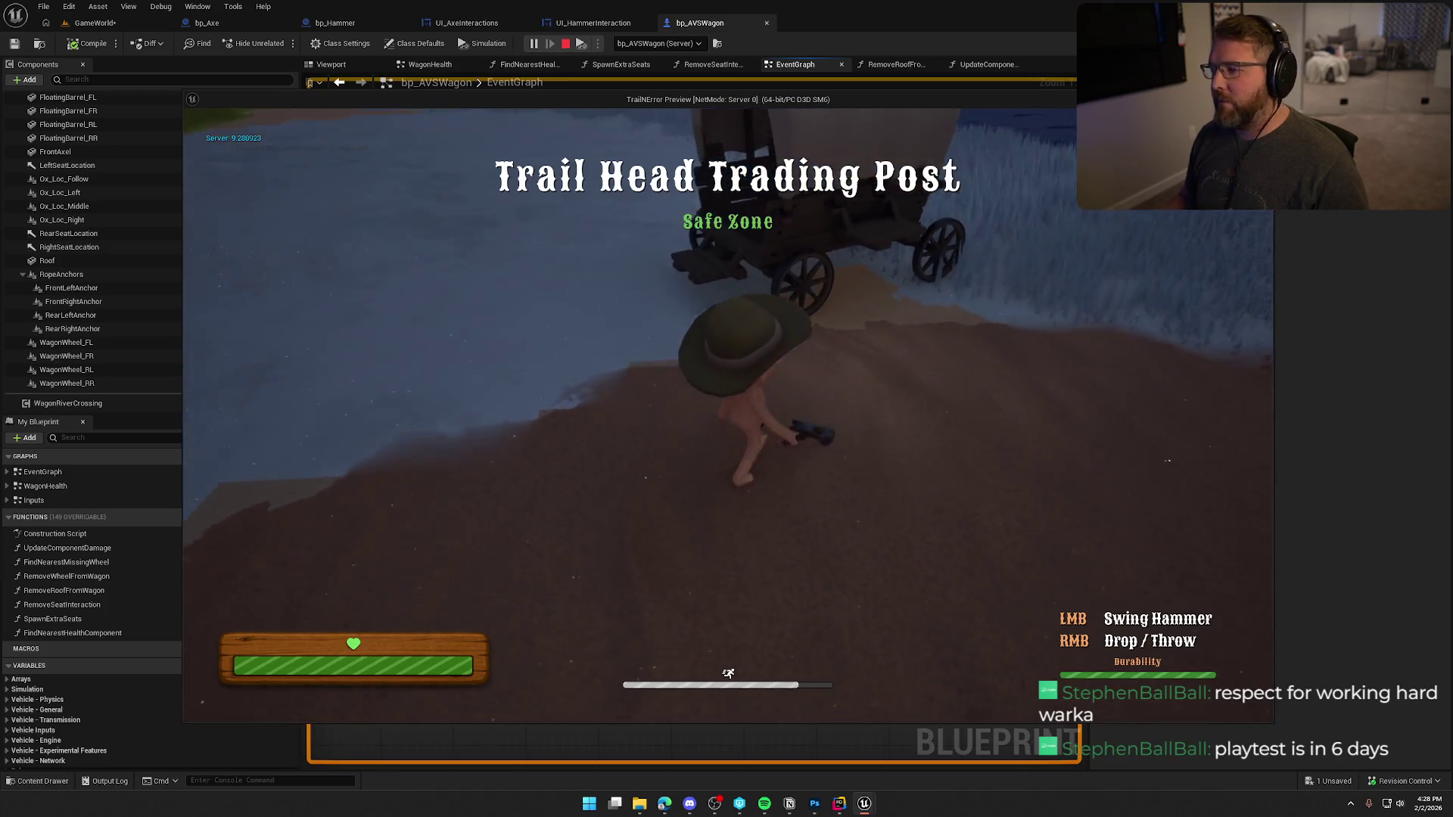
pyautogui.press('e')
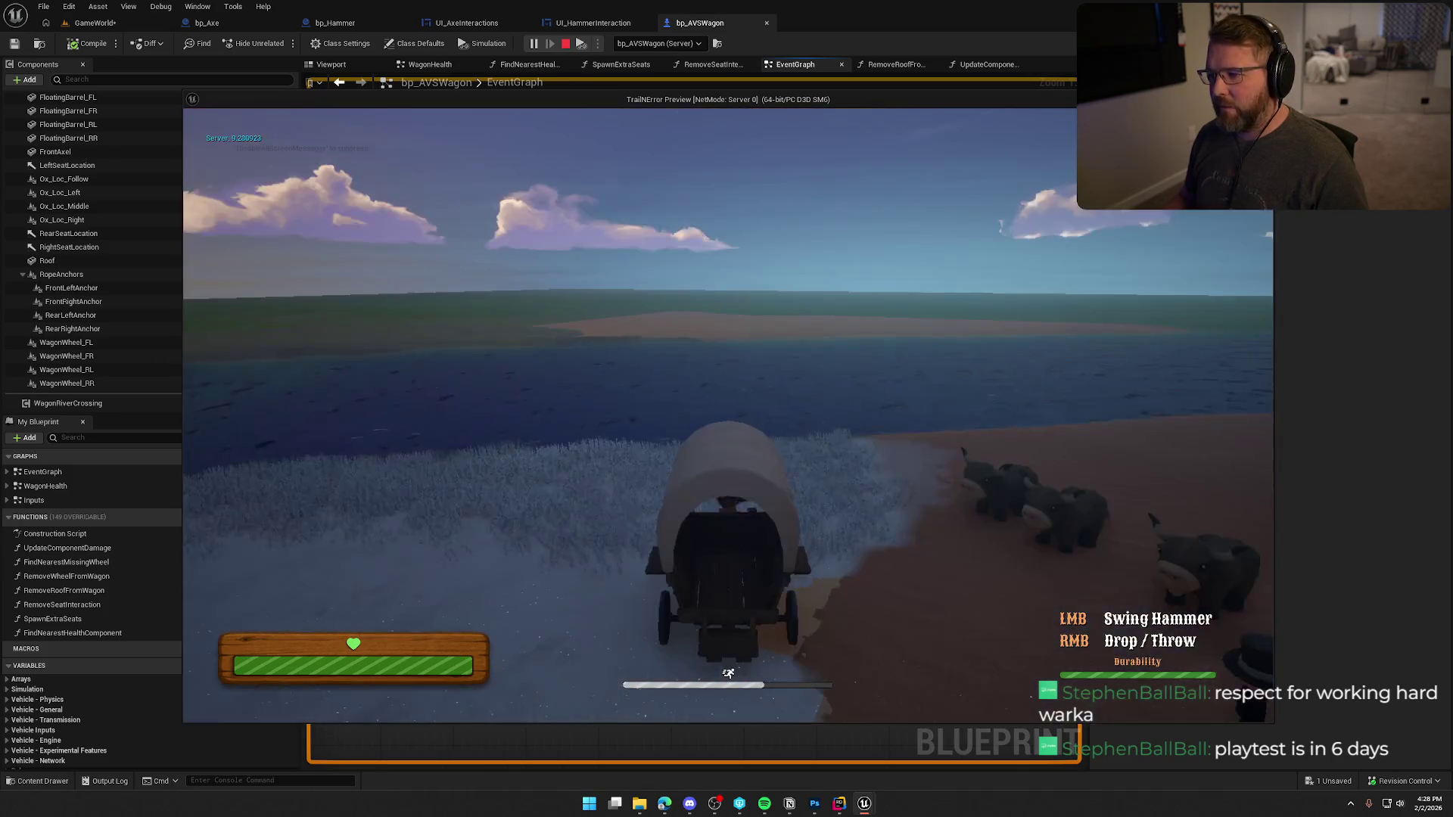
pyautogui.press('e')
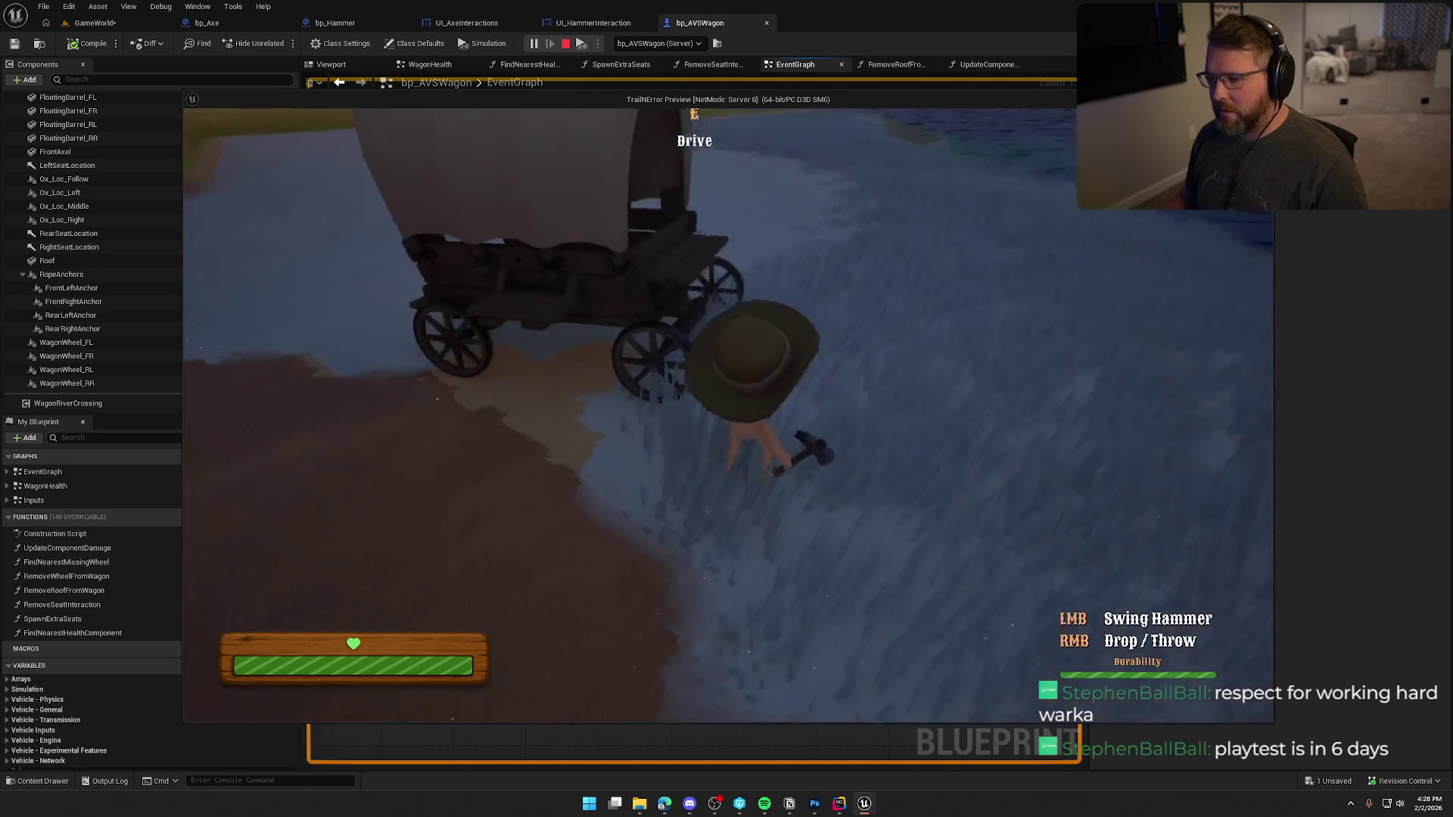
pyautogui.press('s')
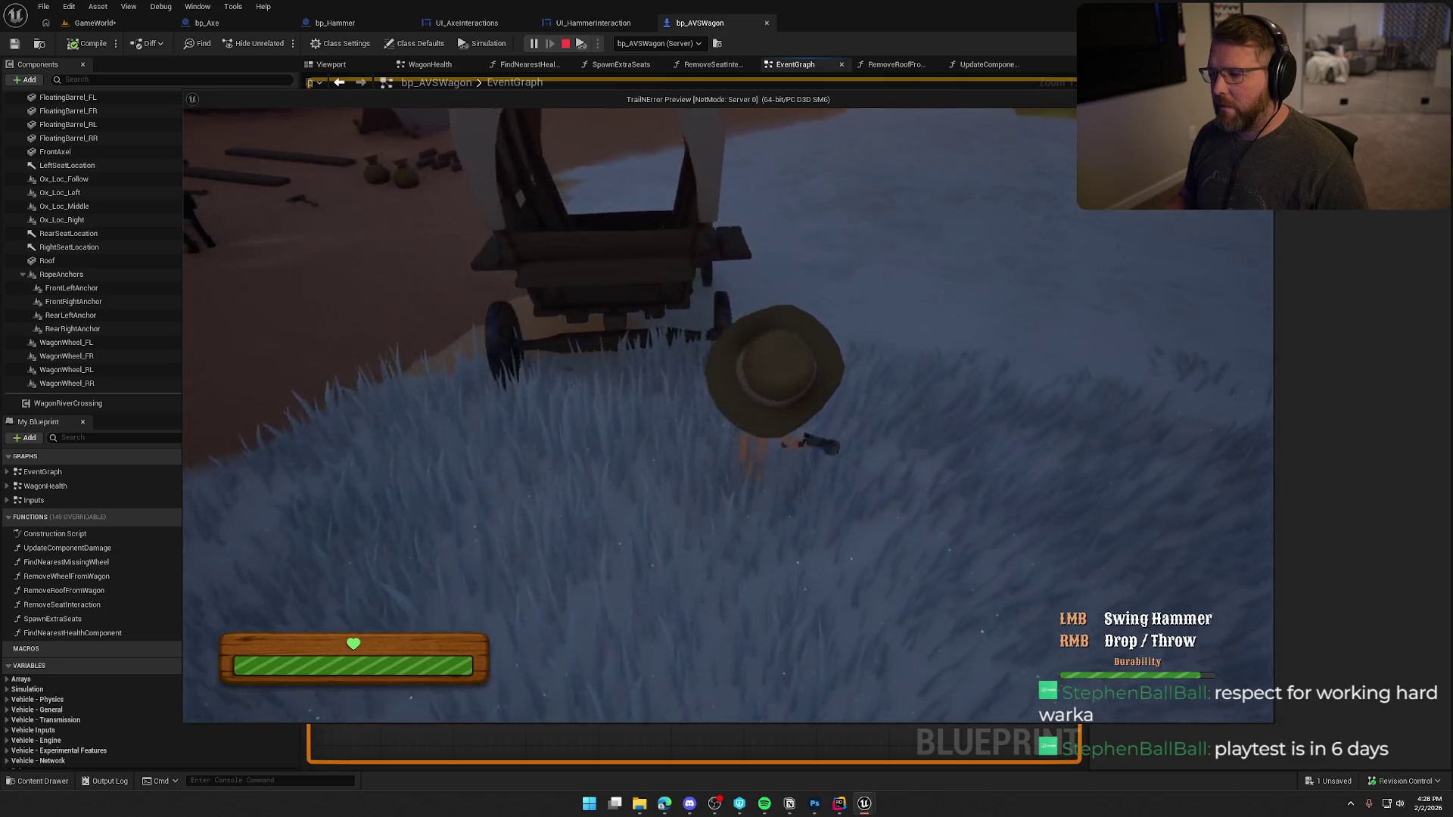
pyautogui.press('s')
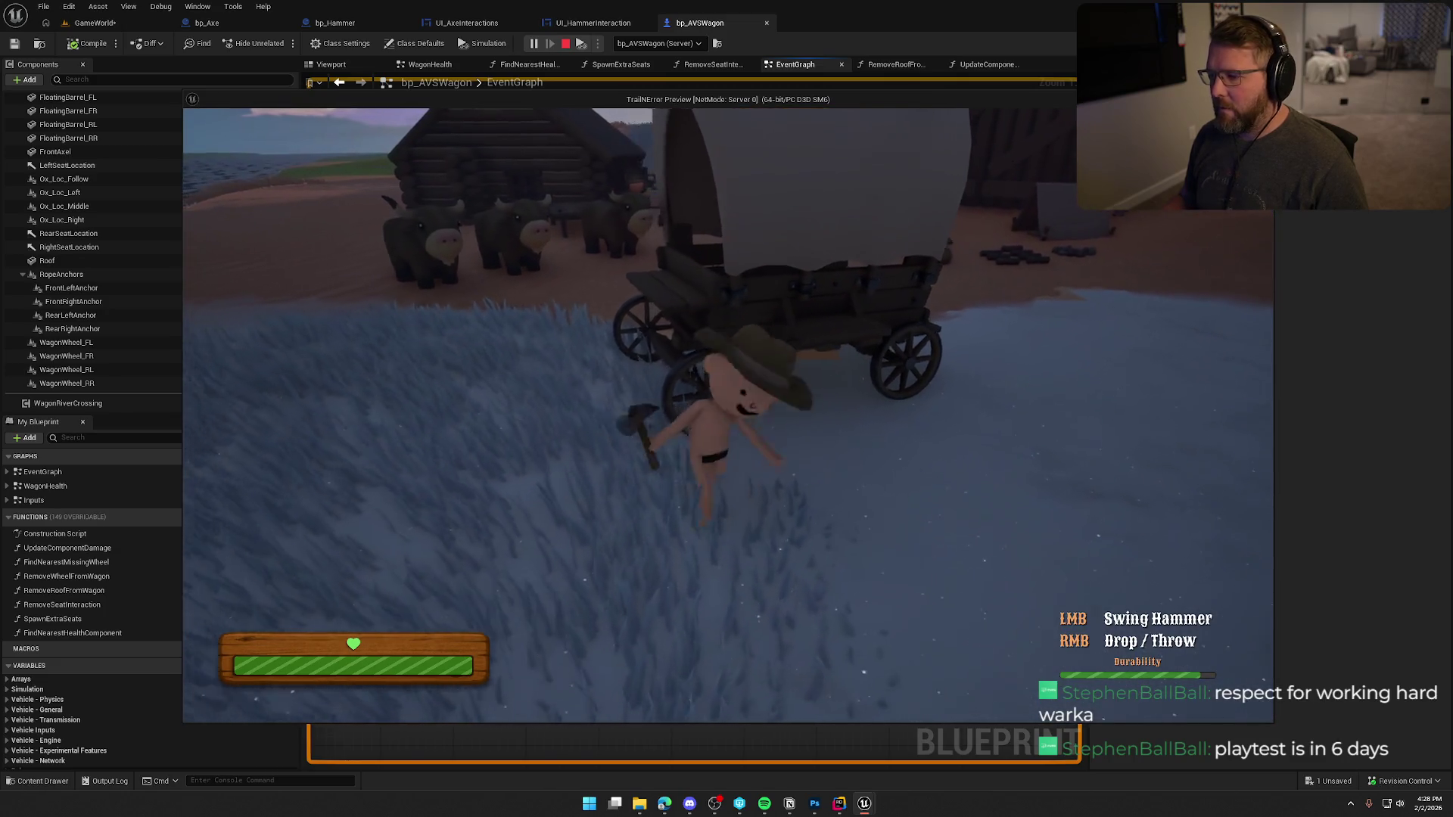
pyautogui.press('s')
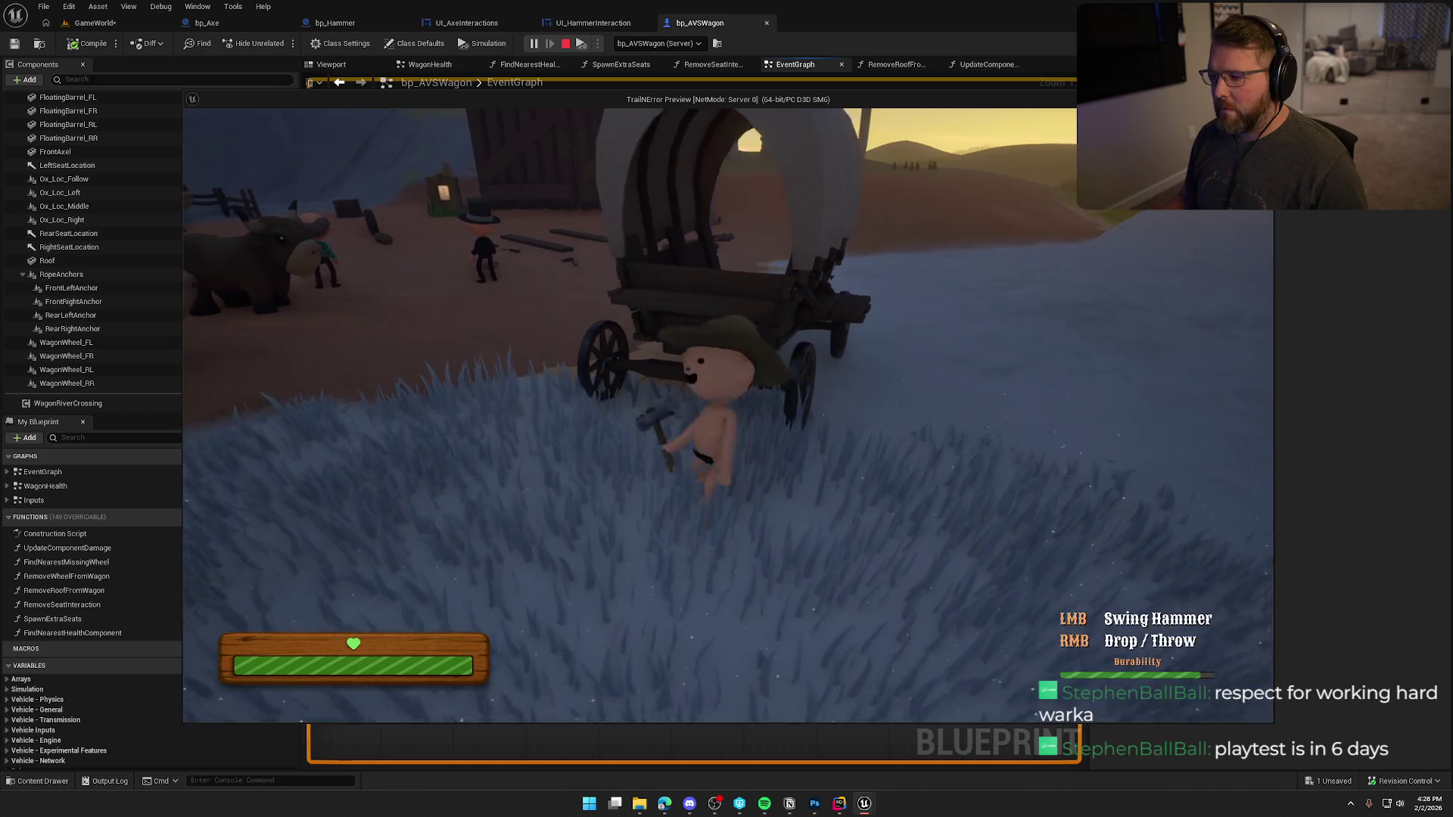
pyautogui.press('w')
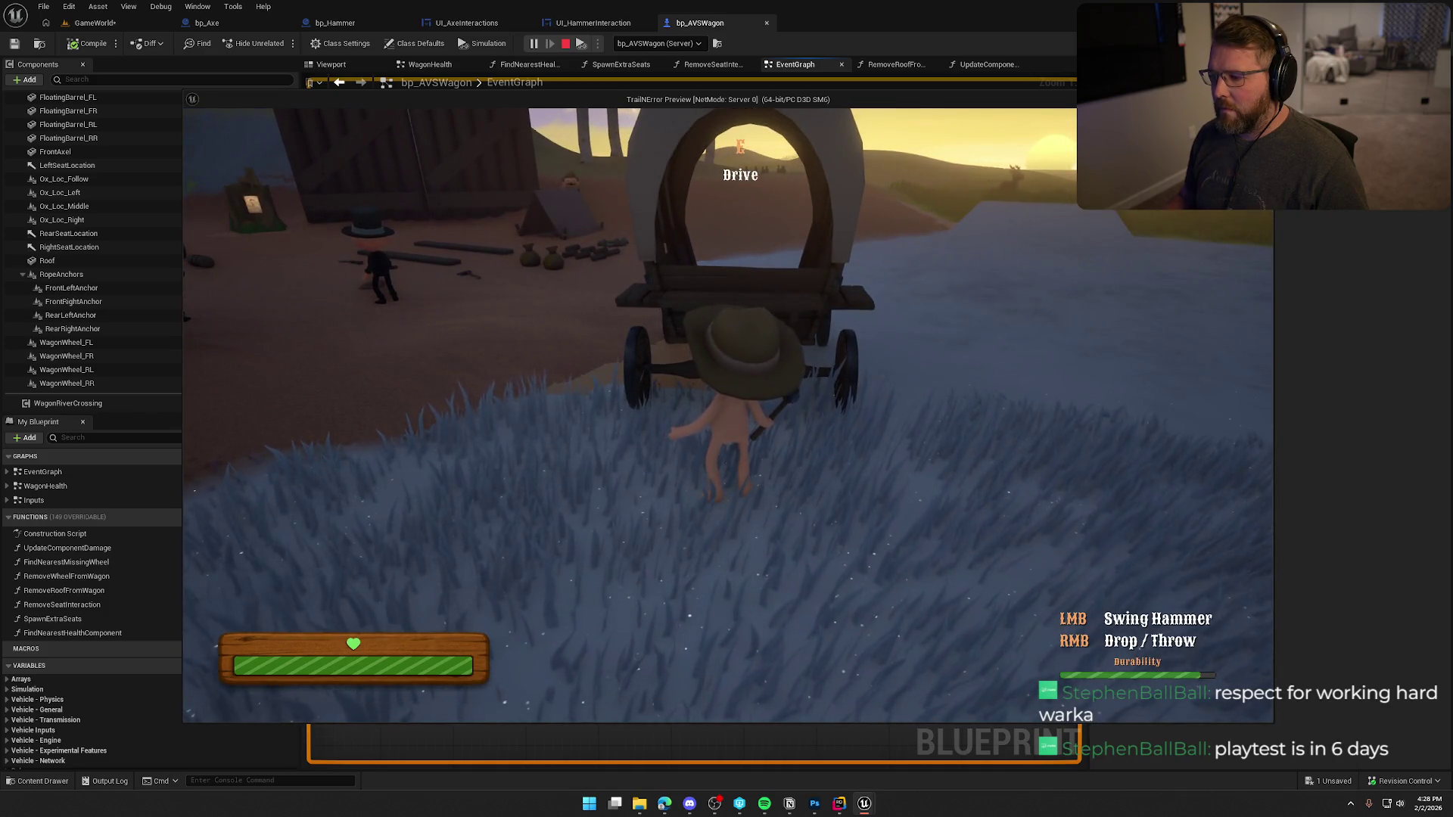
pyautogui.press('Escape')
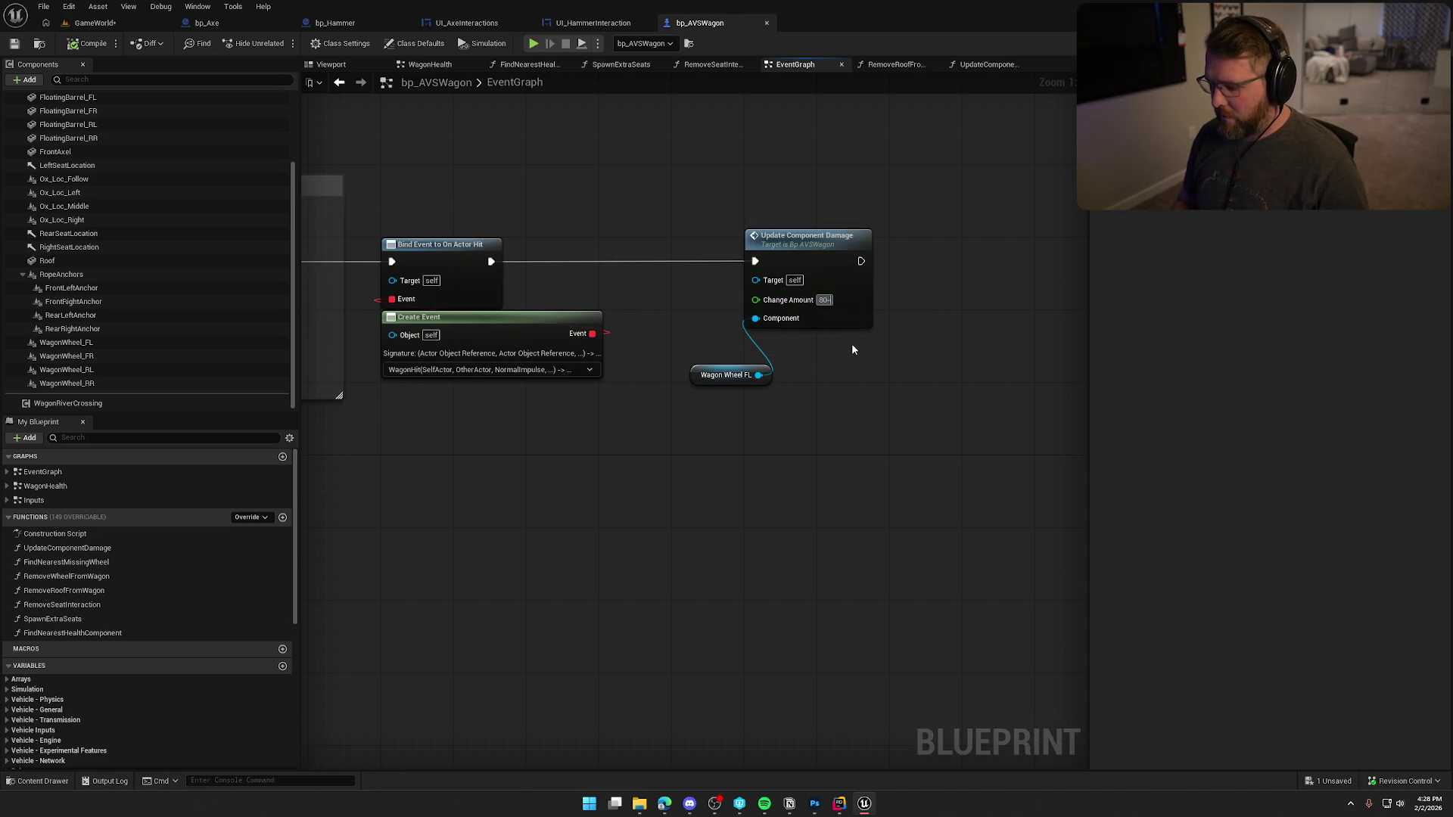
# - Clear the Change Amount value and bring the GameWorld level view back
pyautogui.press('BackSpace')
pyautogui.press('BackSpace')
pyautogui.write('-')
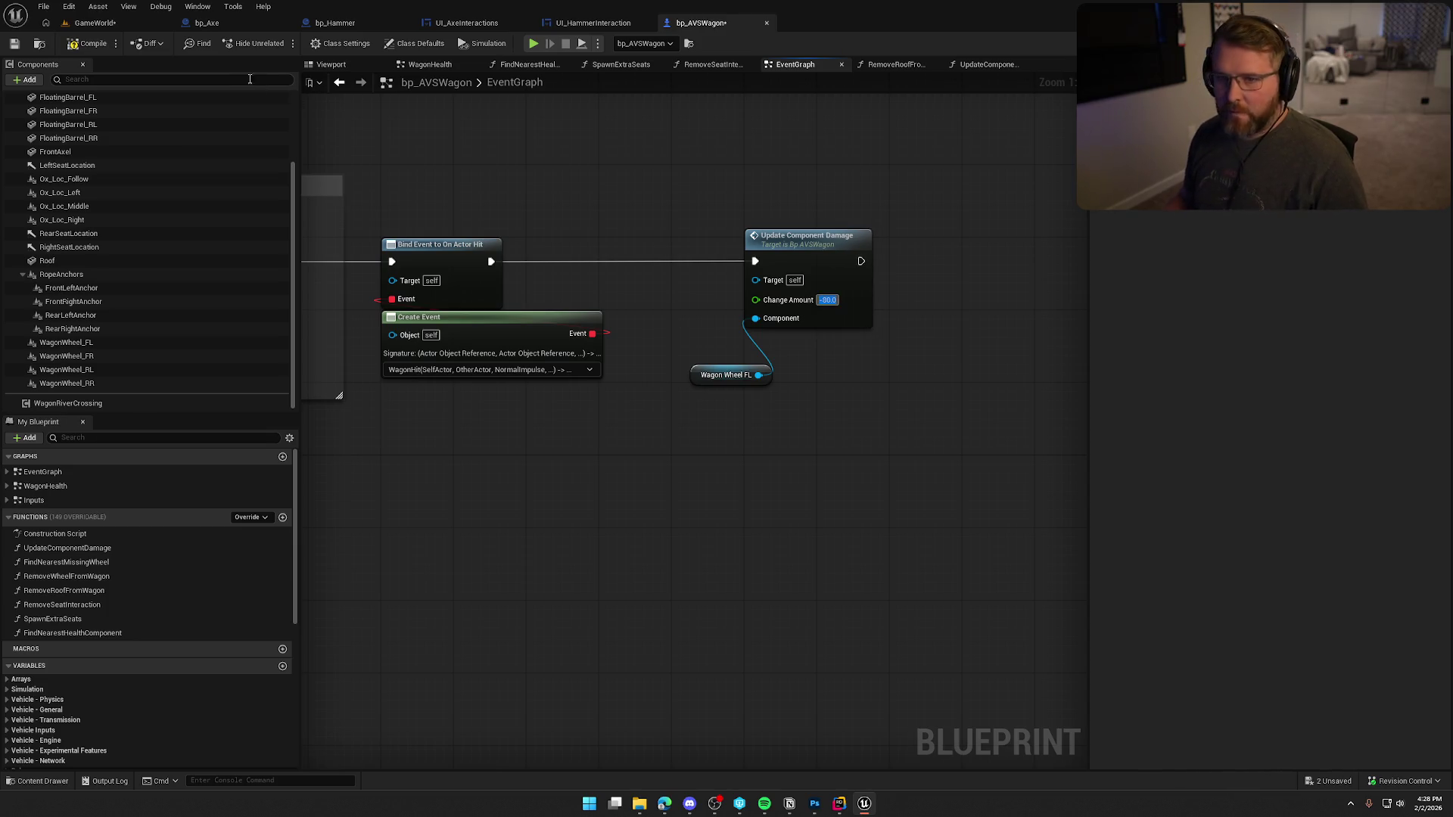
pyautogui.click(107, 26)
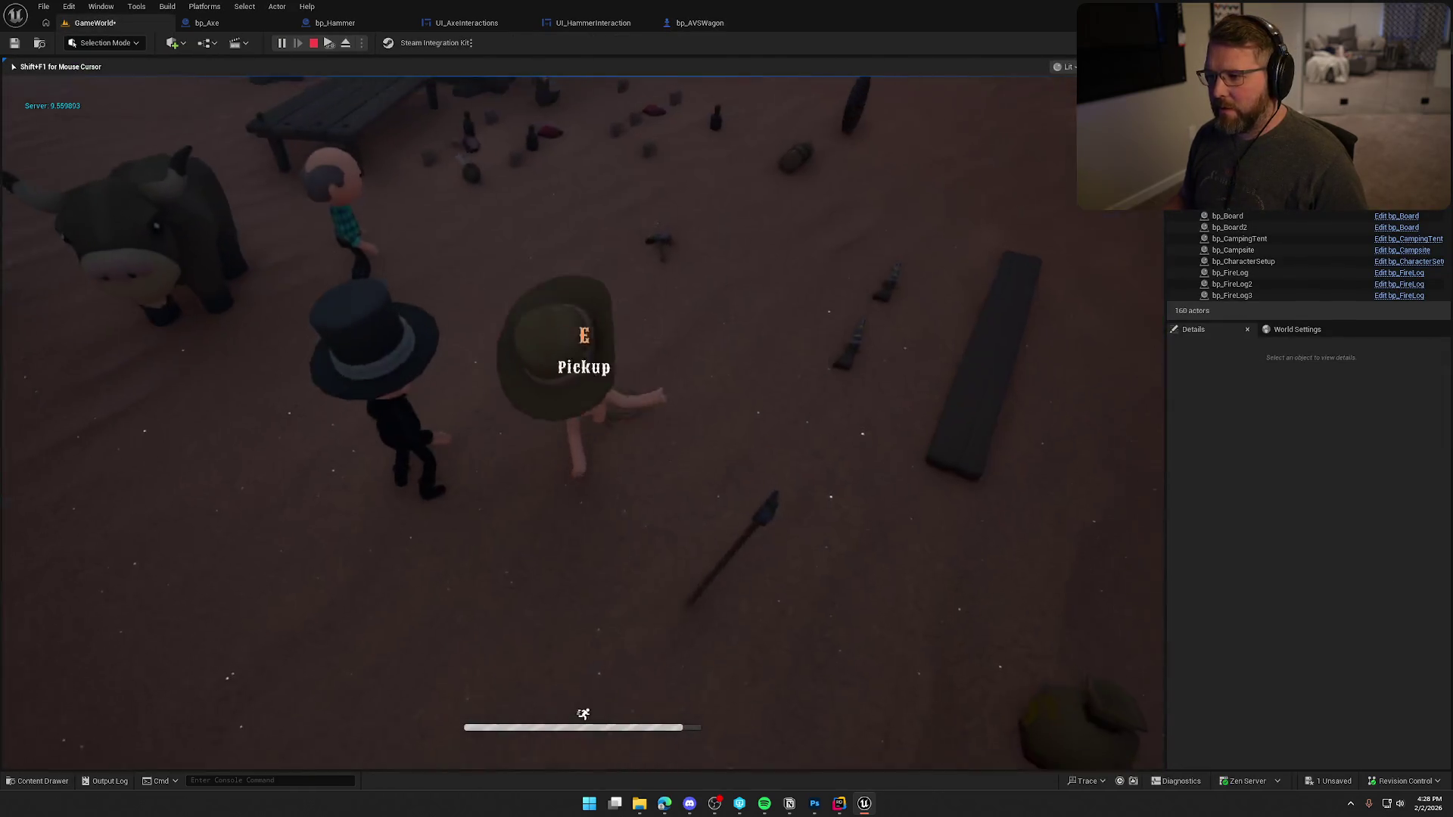
# - Walk up to the wagon in play mode, mount it to drive, then get off
pyautogui.hotkey('shift', 'w')
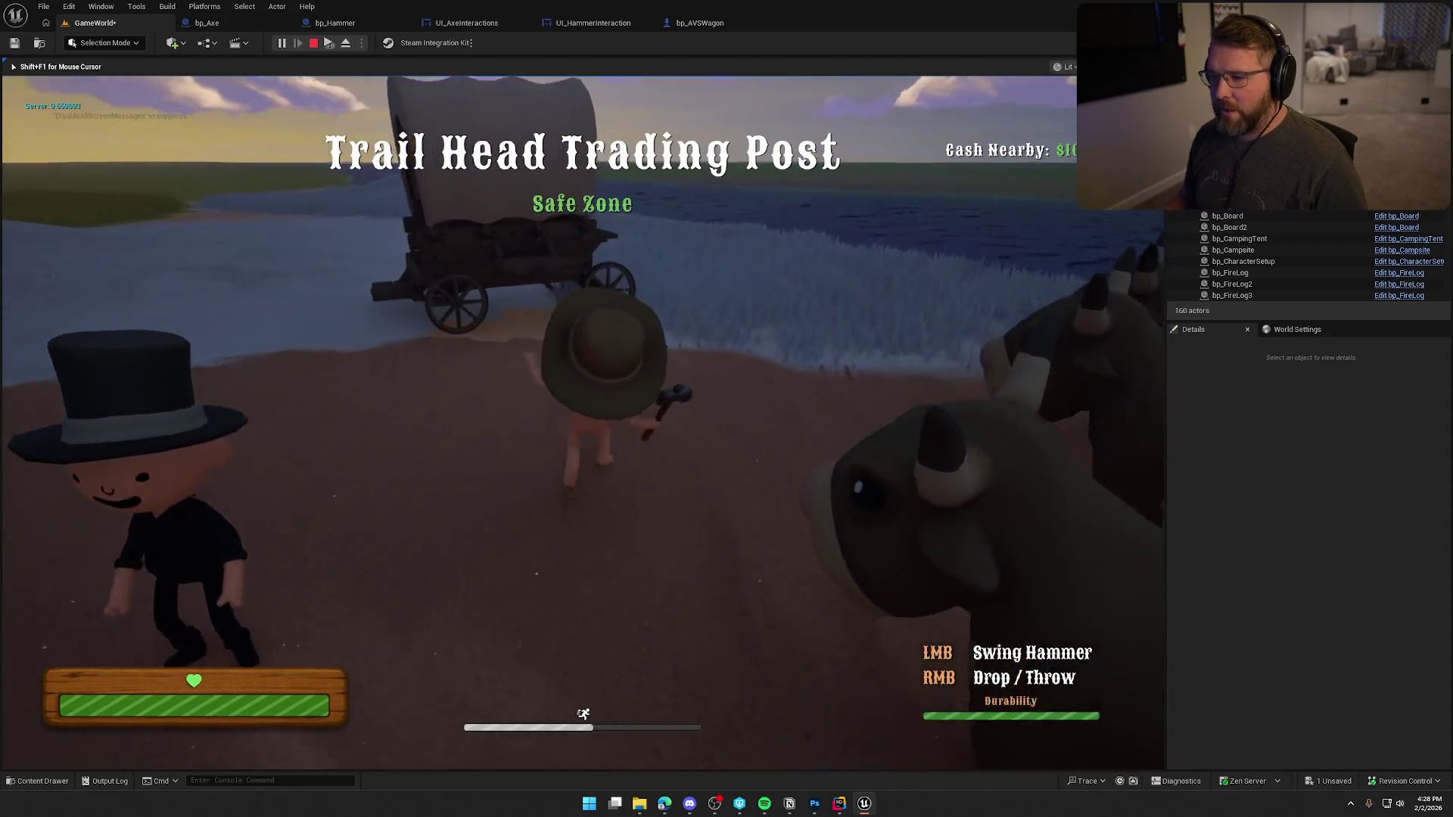
pyautogui.press('w')
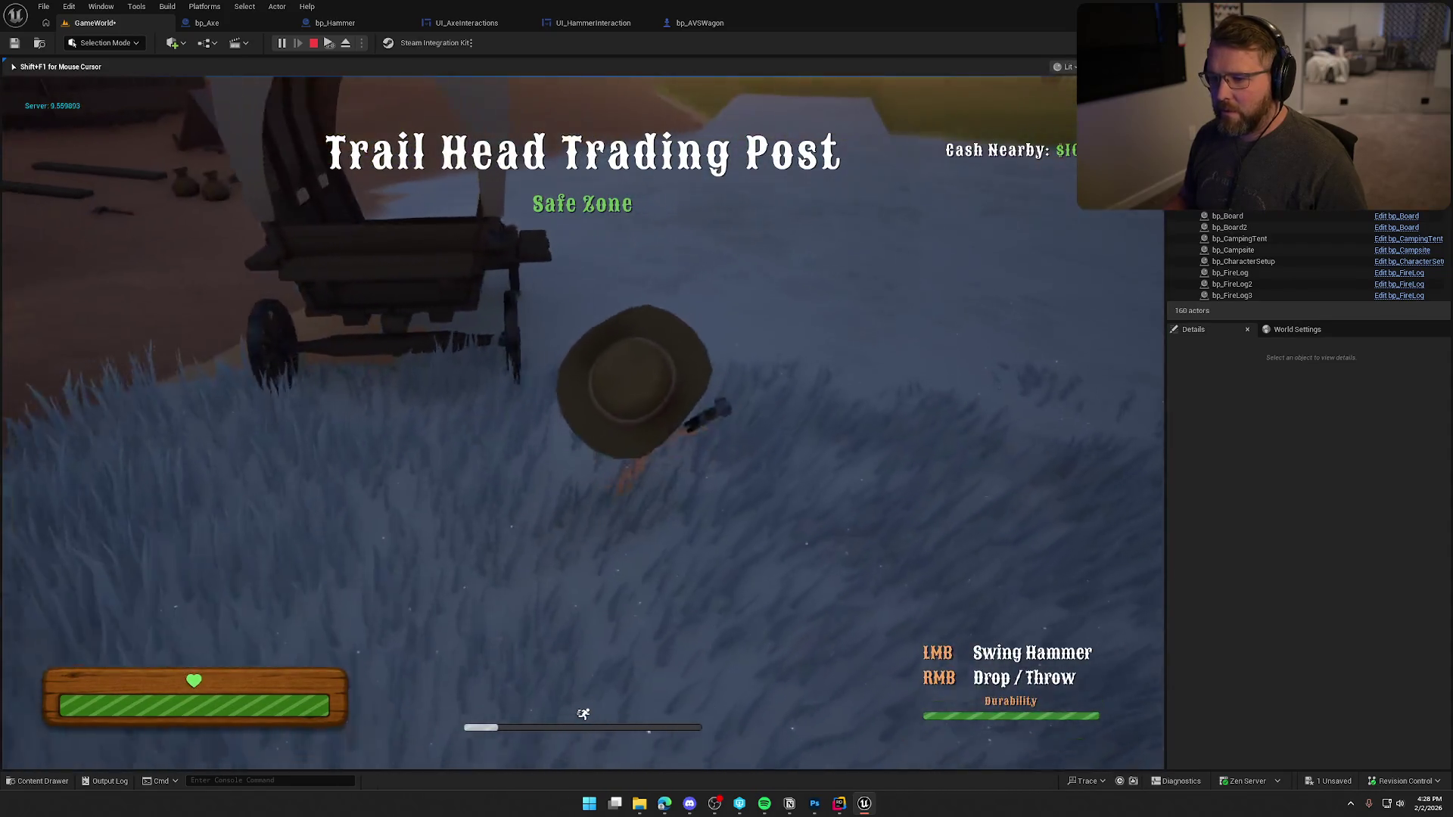
pyautogui.press('w')
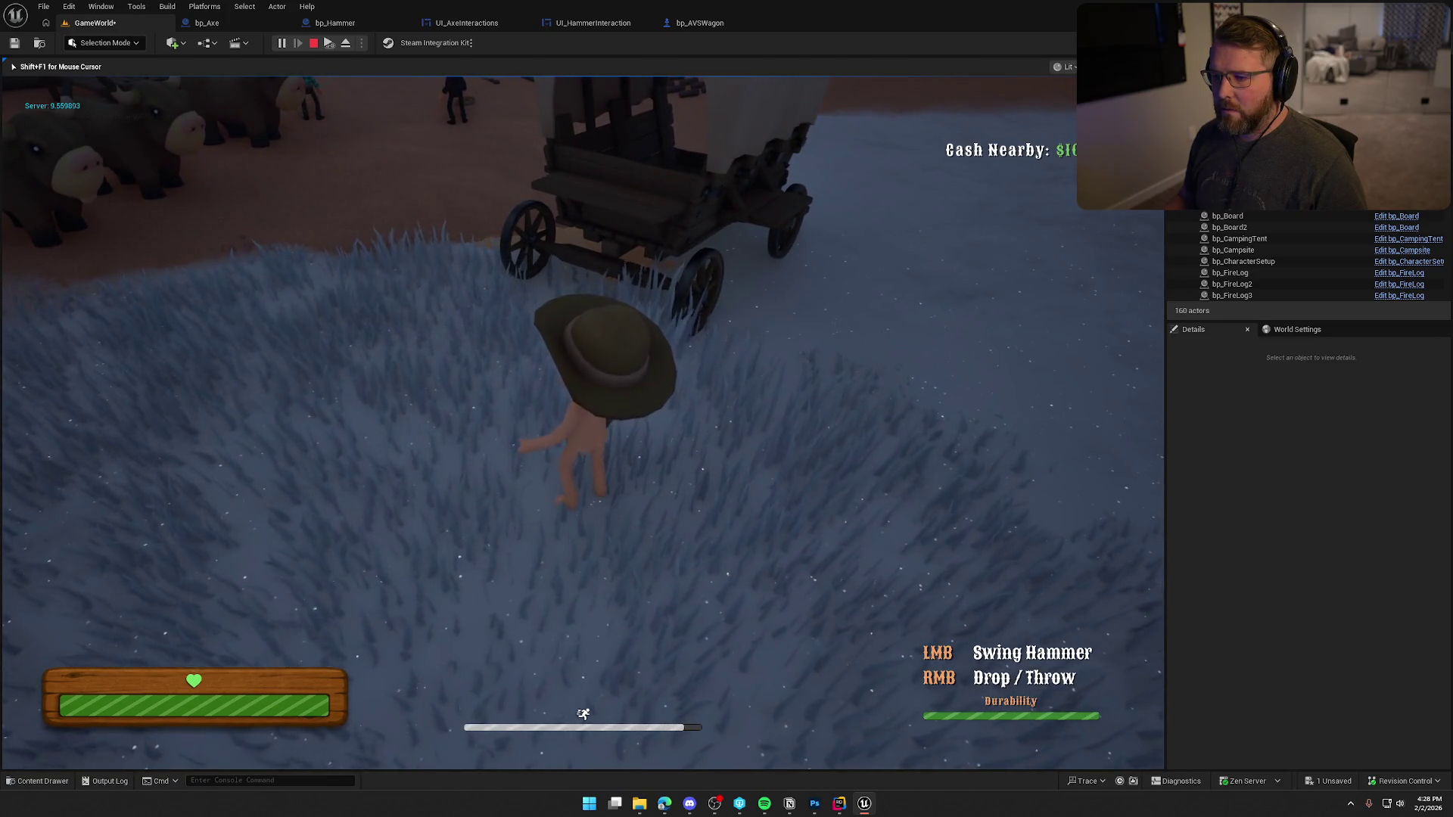
pyautogui.press('e')
pyautogui.press('e')
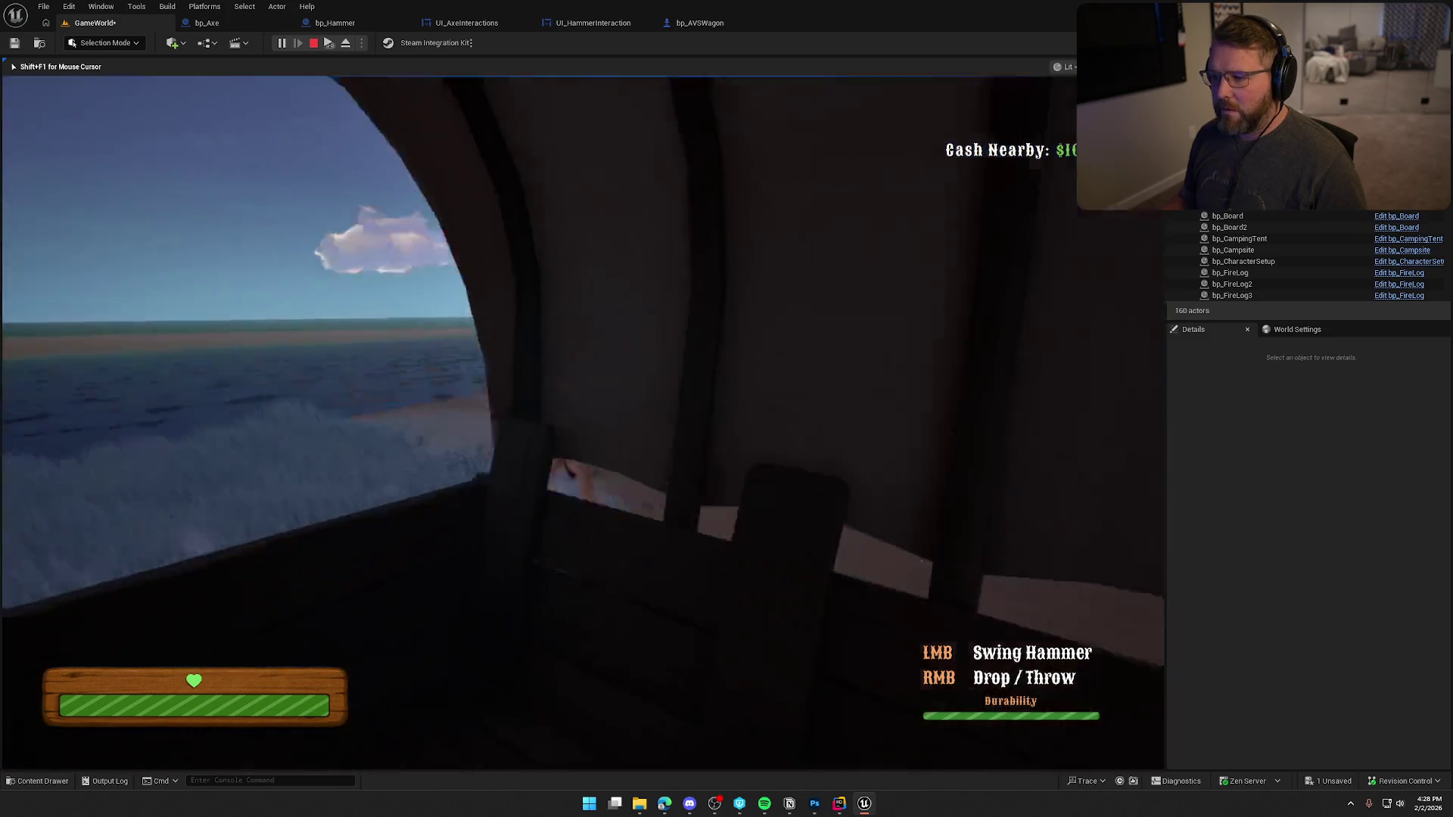
pyautogui.press('w')
pyautogui.press('w')
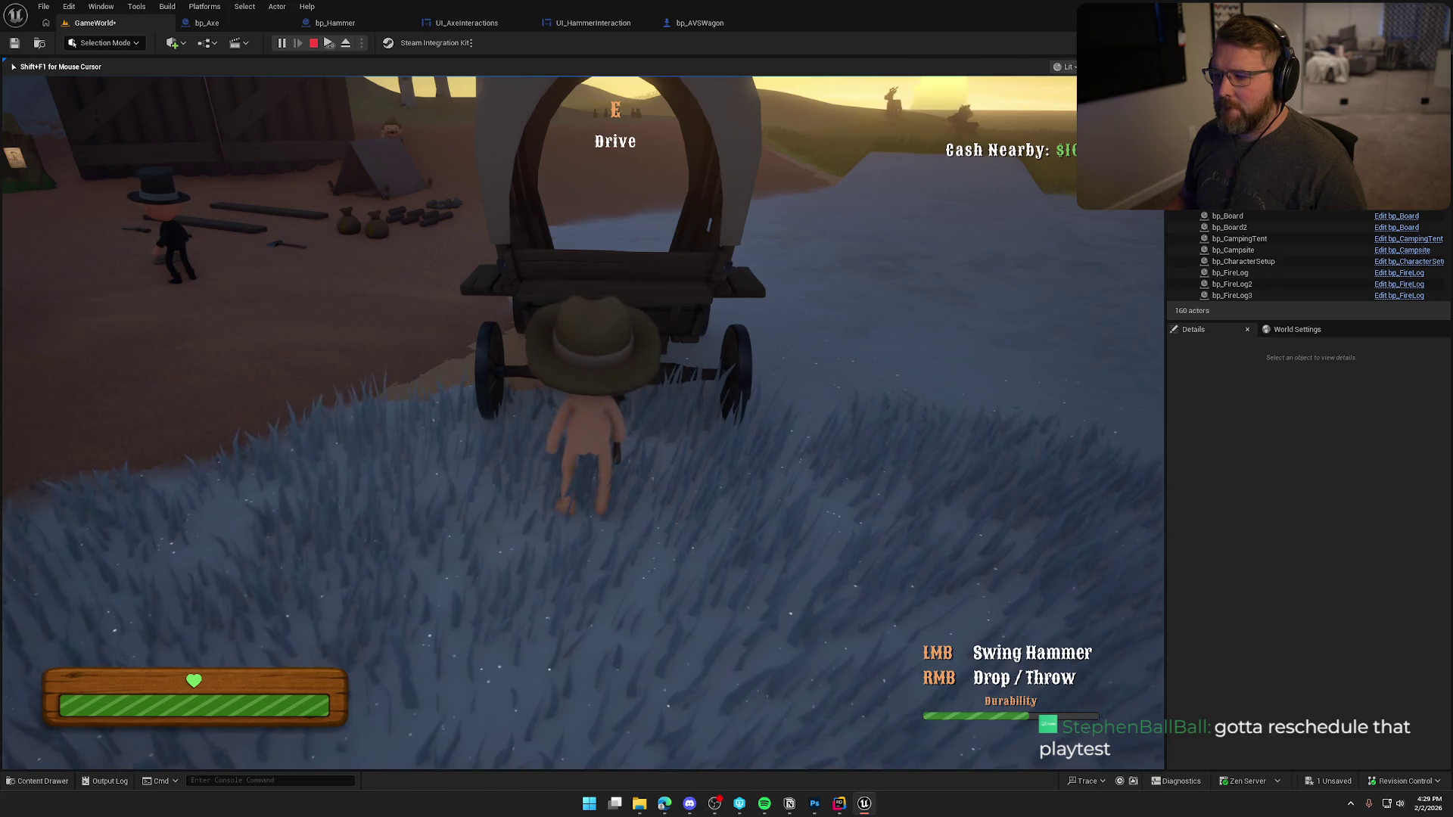
# - Sit in the back of the wagon, climb out, run off and stop play
pyautogui.press('a')
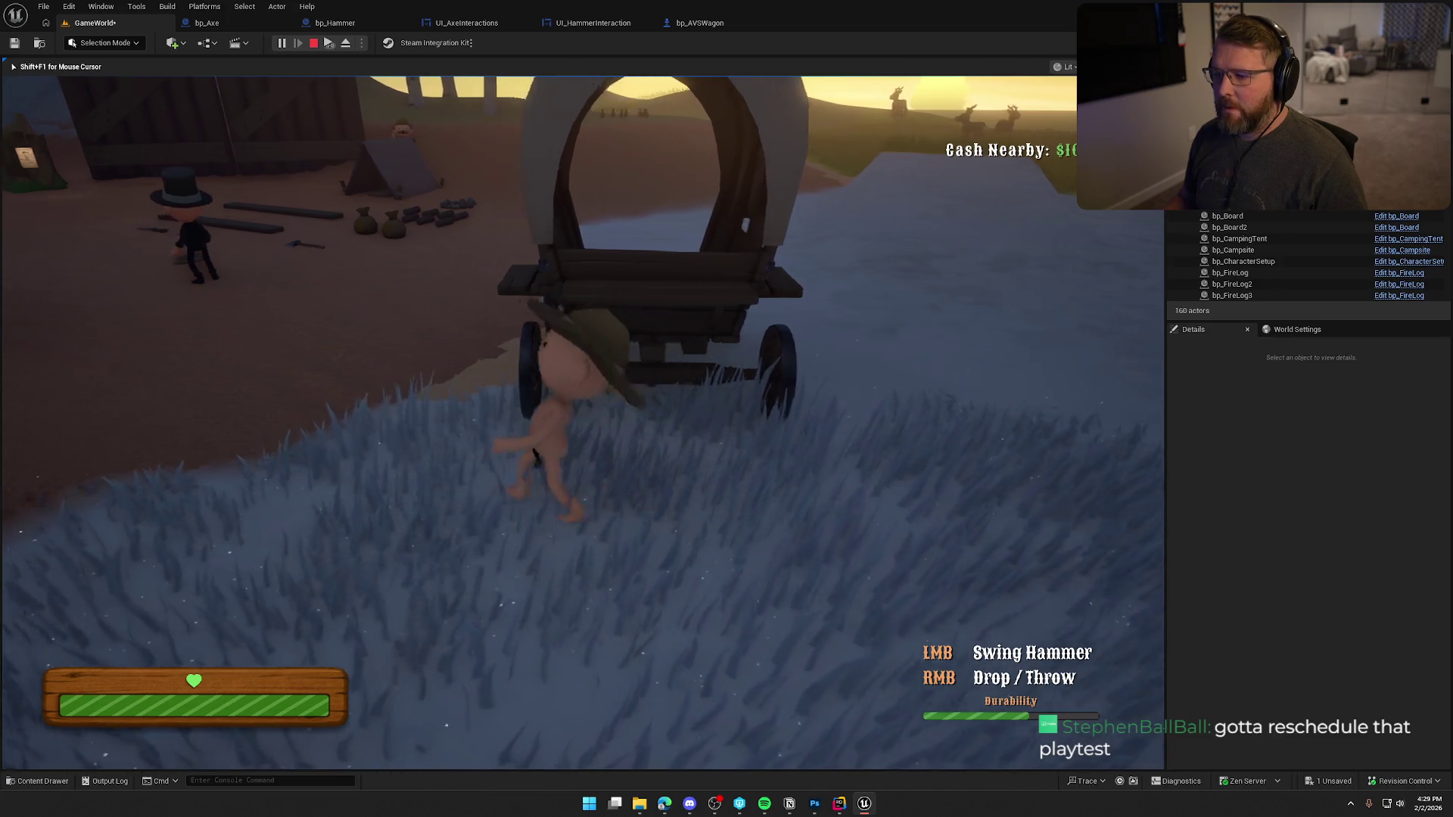
pyautogui.hotkey('shift', 'w')
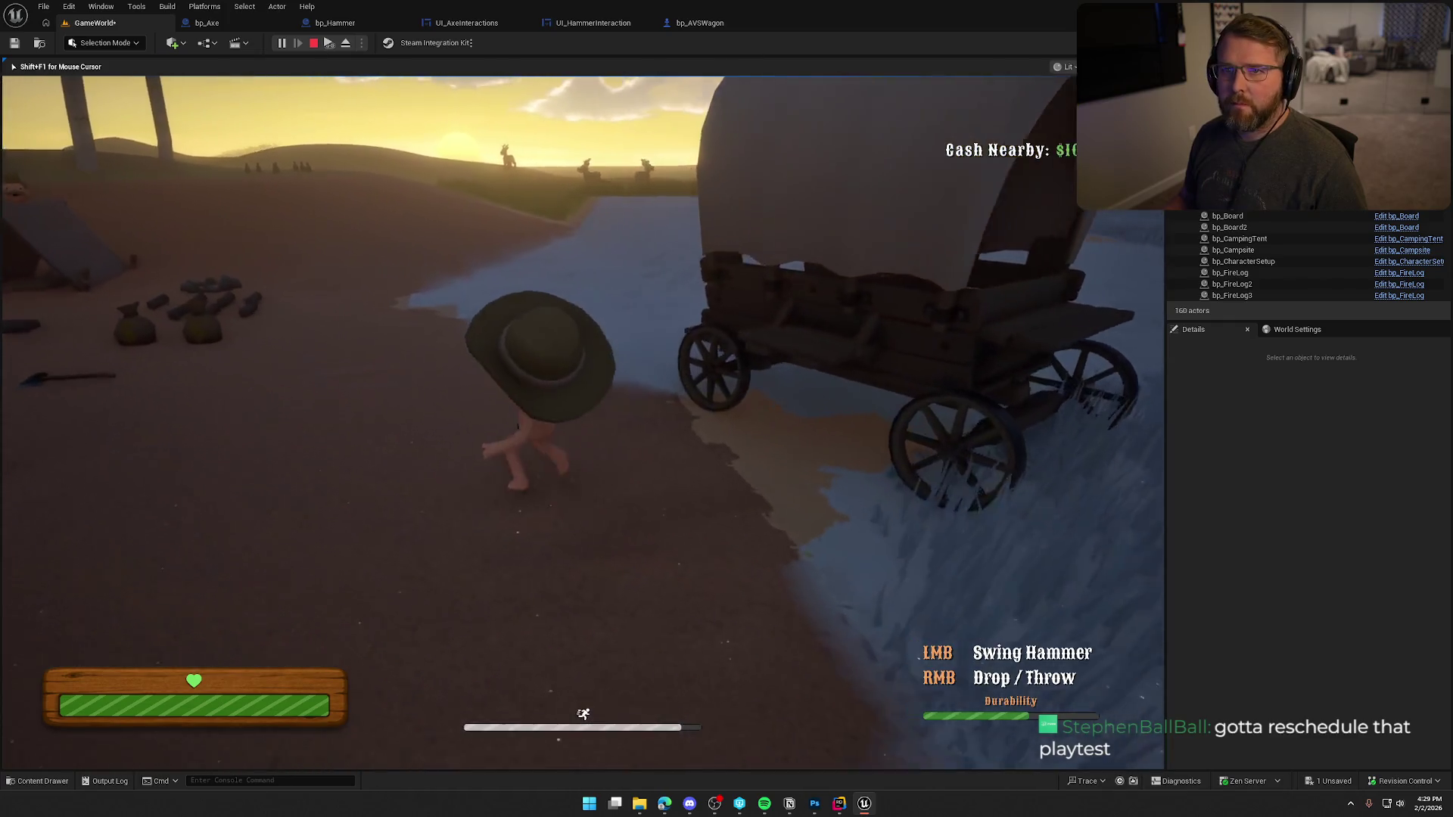
pyautogui.press('e')
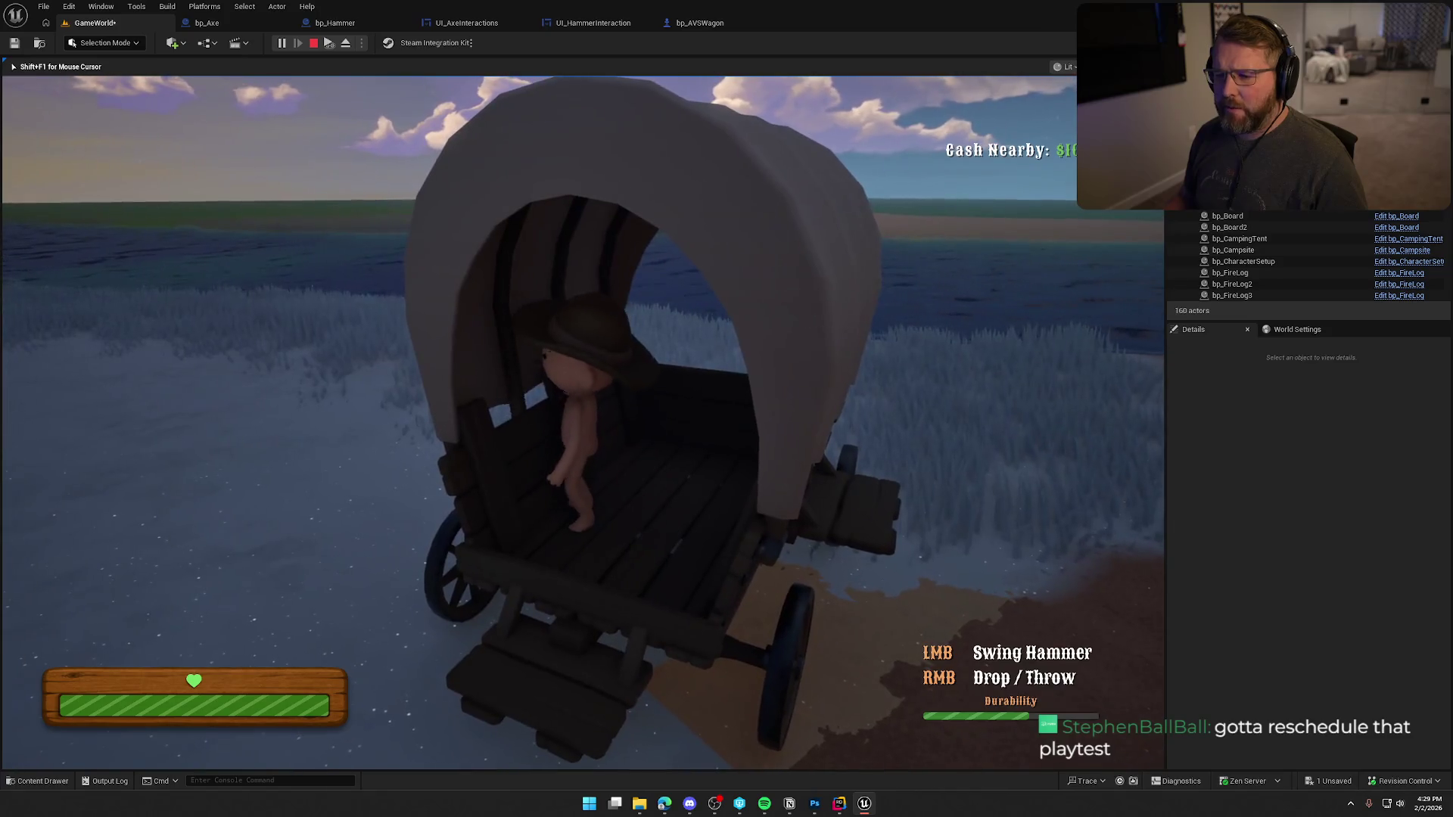
pyautogui.press('e')
pyautogui.hotkey('shift', 'w')
pyautogui.hotkey('shift', 'w')
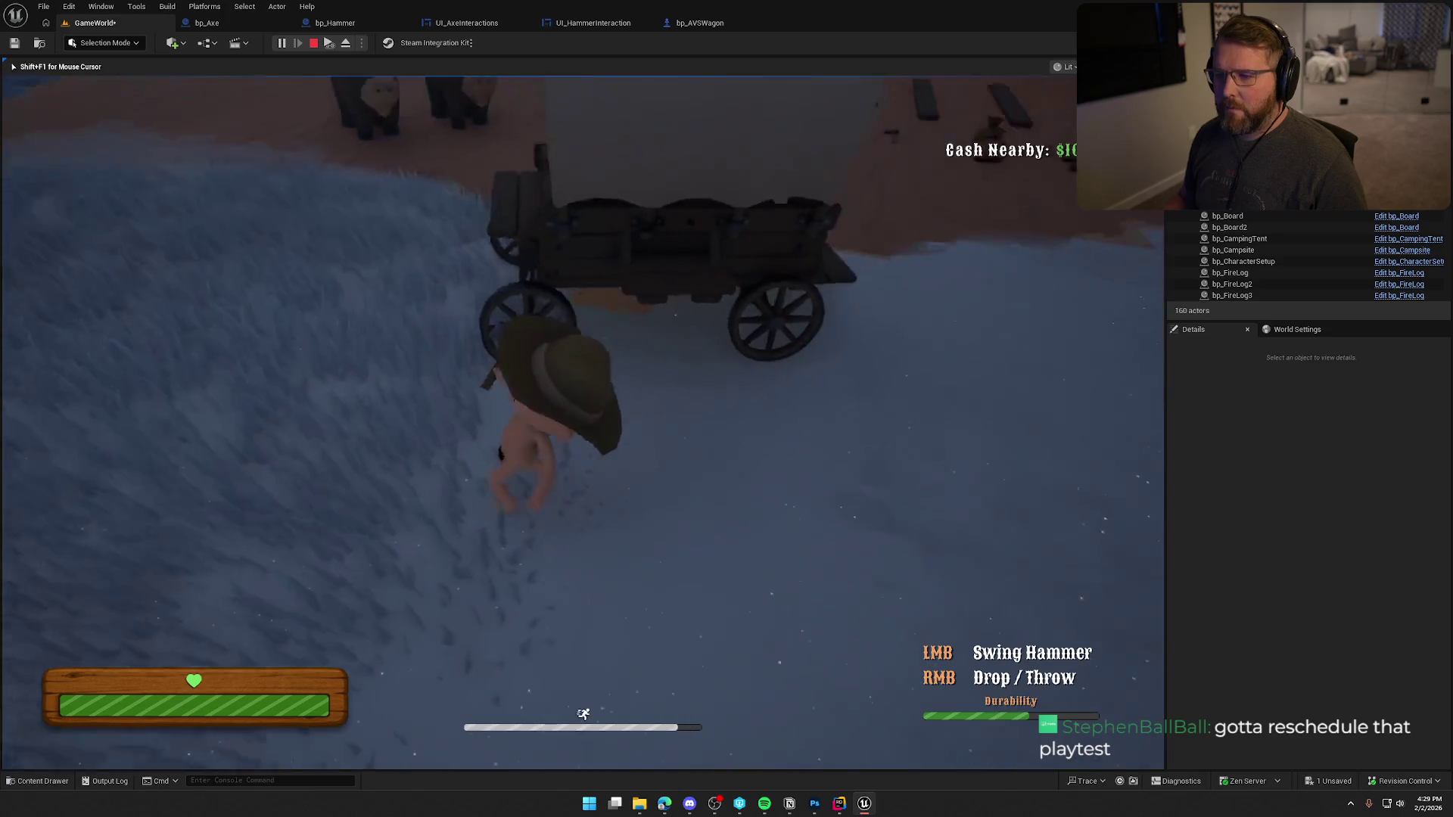
pyautogui.press('Escape')
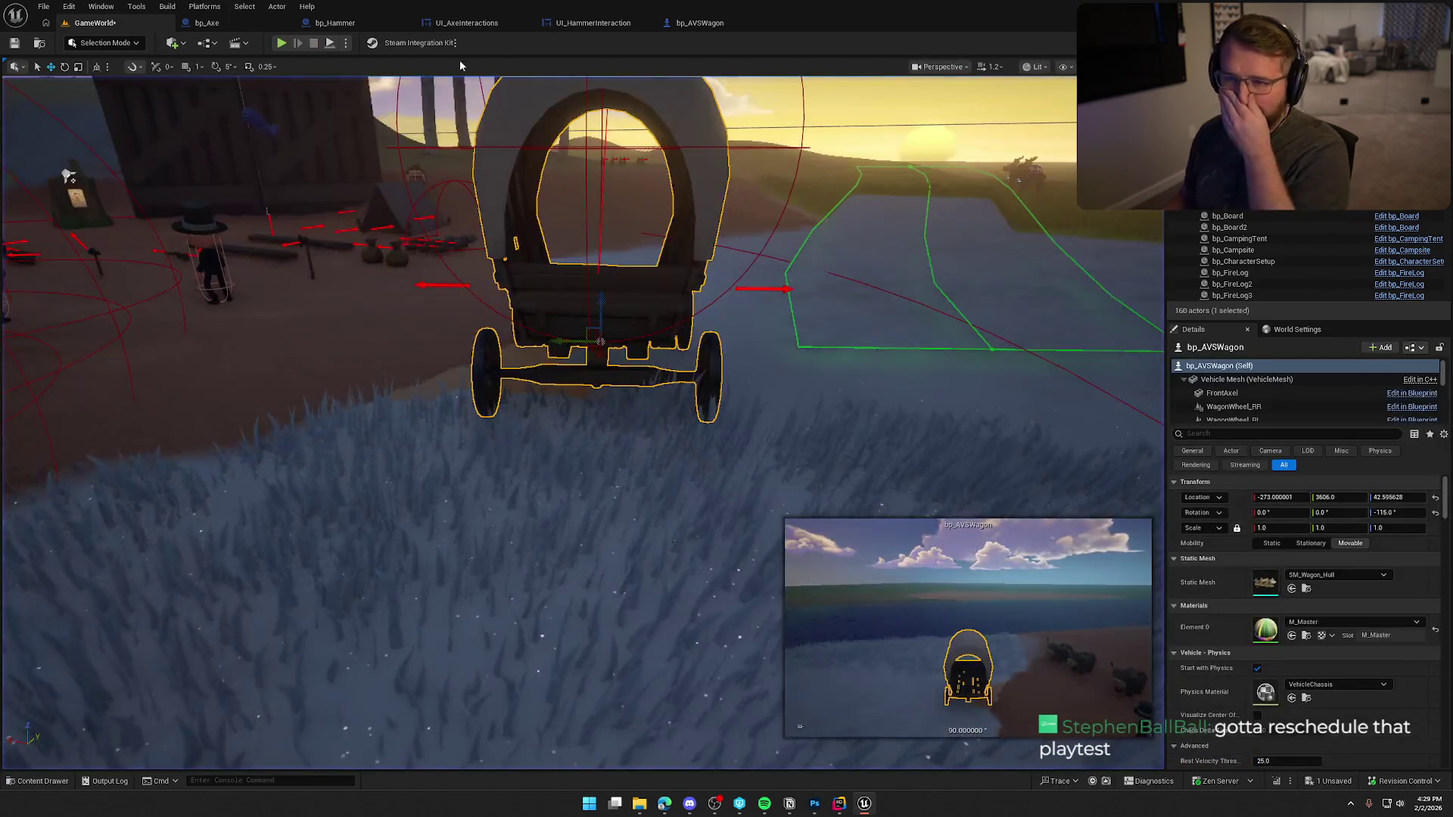
# - Copy the Update Component Damage node into two chained copies lined up after the first
pyautogui.click(699, 23)
pyautogui.moveTo(694, 400); pyautogui.dragTo(622, 295)
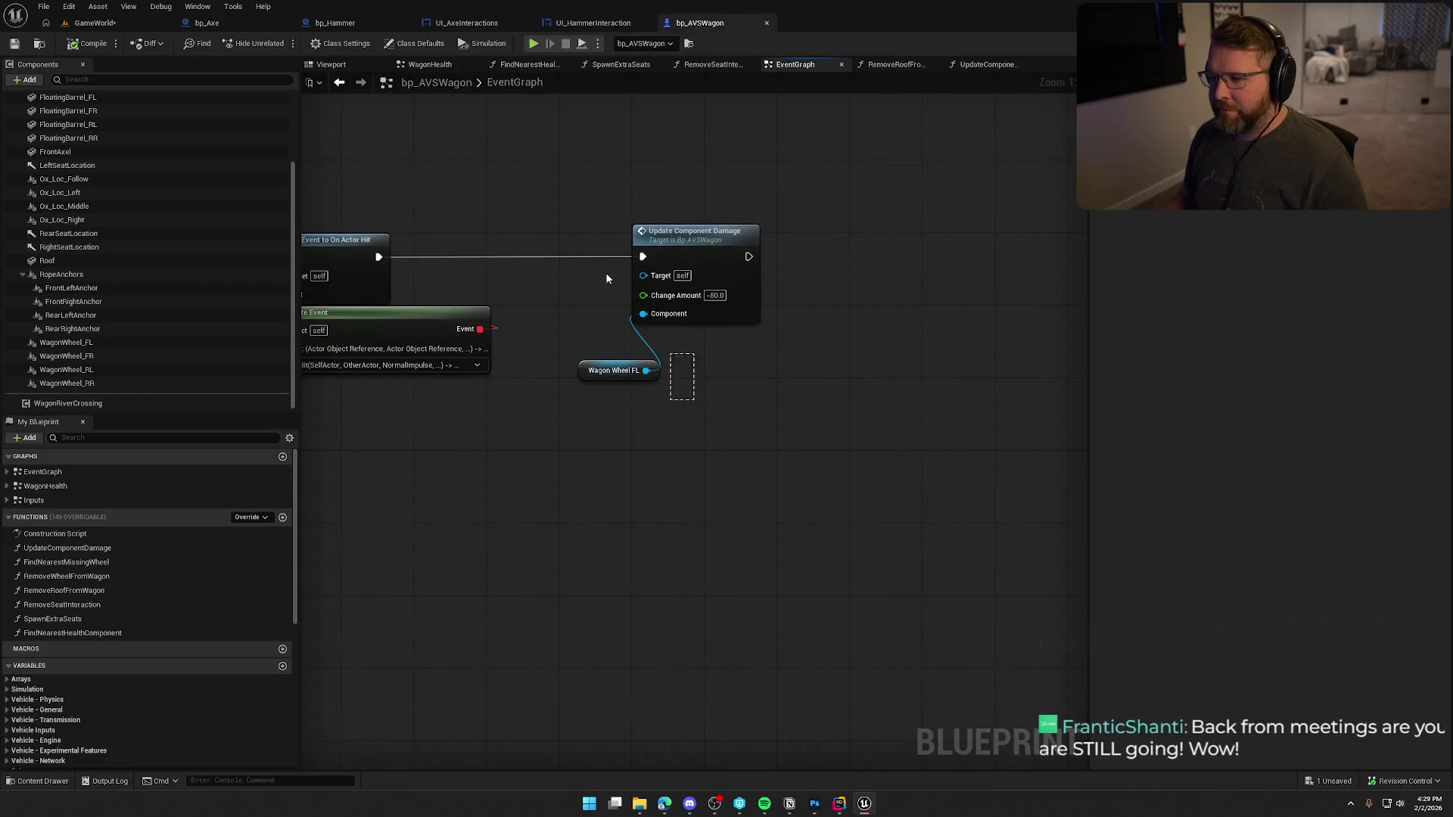
pyautogui.click(740, 318)
pyautogui.hotkey('ctrl', 'c')
pyautogui.hotkey('ctrl', 'v')
pyautogui.hotkey('ctrl', 'v')
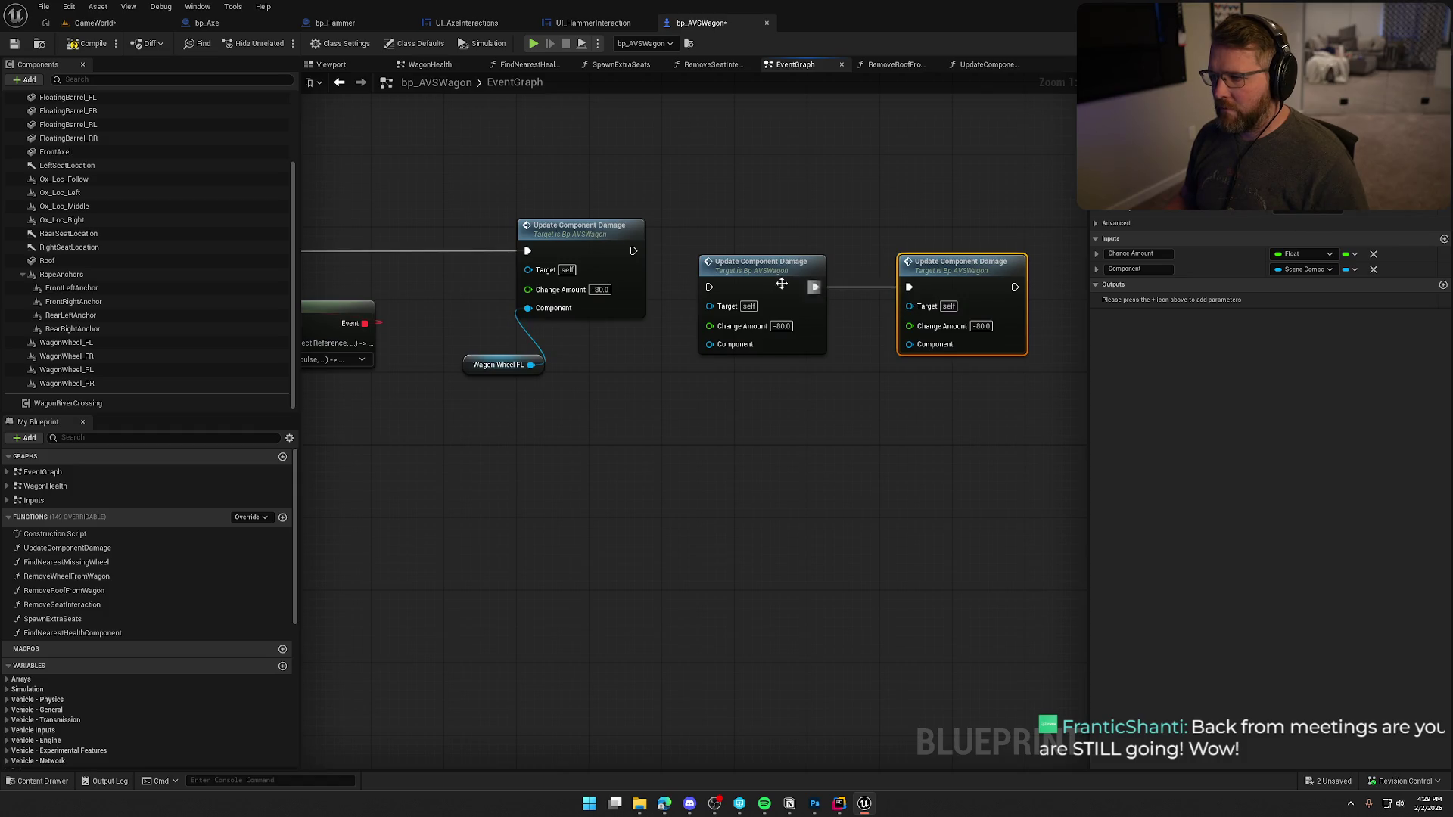
pyautogui.moveTo(635, 256); pyautogui.dragTo(633, 251)
pyautogui.keyDown('ctrl'); pyautogui.click(757, 261); pyautogui.keyUp('ctrl')
pyautogui.moveTo(788, 278); pyautogui.dragTo(751, 242)
pyautogui.click(769, 416)
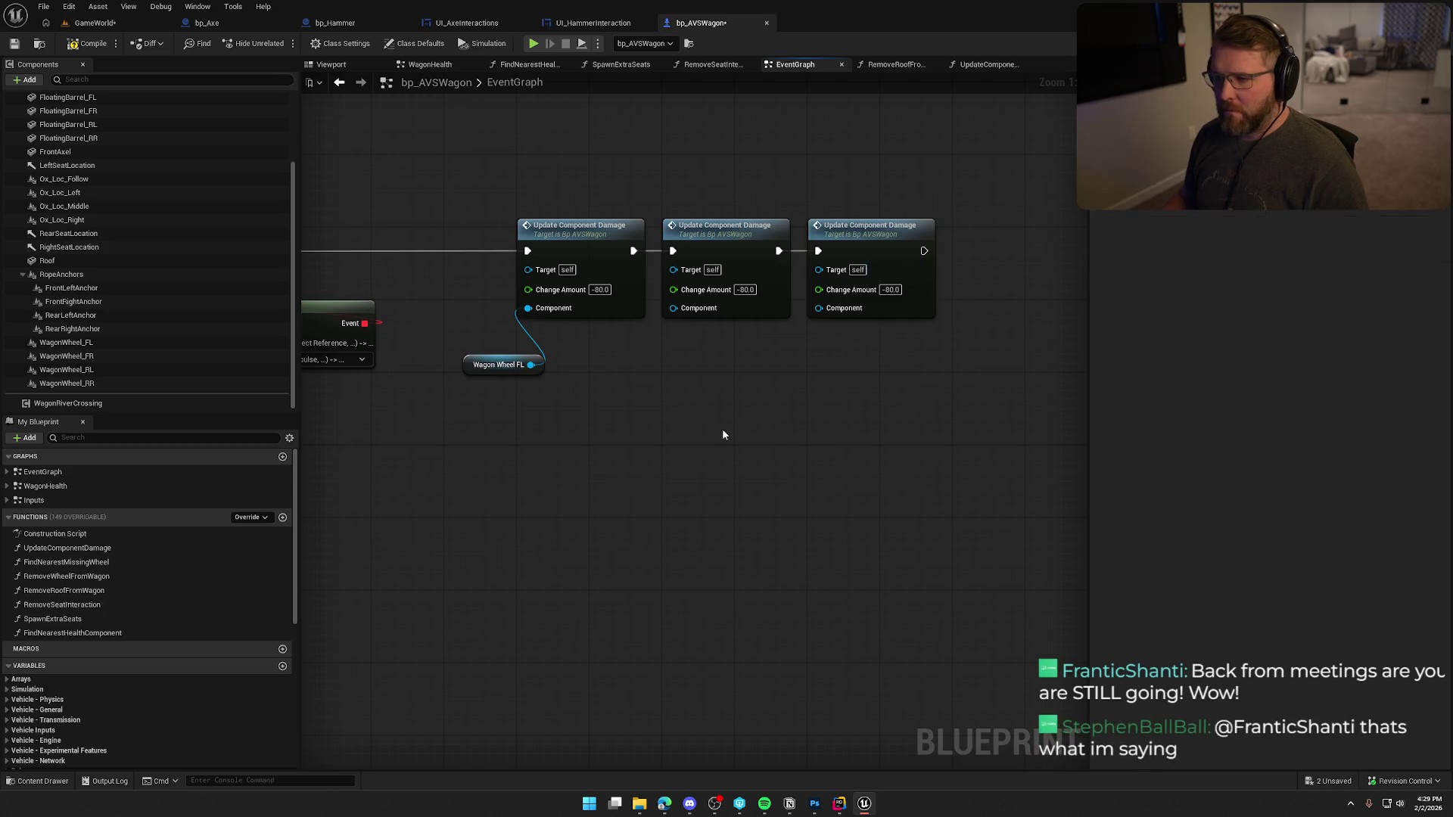
# - Plug Wagon Wheel FR and RR references into the copies and compile the wagon blueprint
pyautogui.moveTo(66, 356)
pyautogui.mouseDown()
pyautogui.moveTo(653, 365)
pyautogui.moveTo(678, 340)
pyautogui.moveTo(673, 308)
pyautogui.mouseUp()
pyautogui.moveTo(99, 380)
pyautogui.mouseDown()
pyautogui.moveTo(747, 380)
pyautogui.moveTo(817, 358)
pyautogui.moveTo(831, 324)
pyautogui.moveTo(819, 308)
pyautogui.mouseUp()
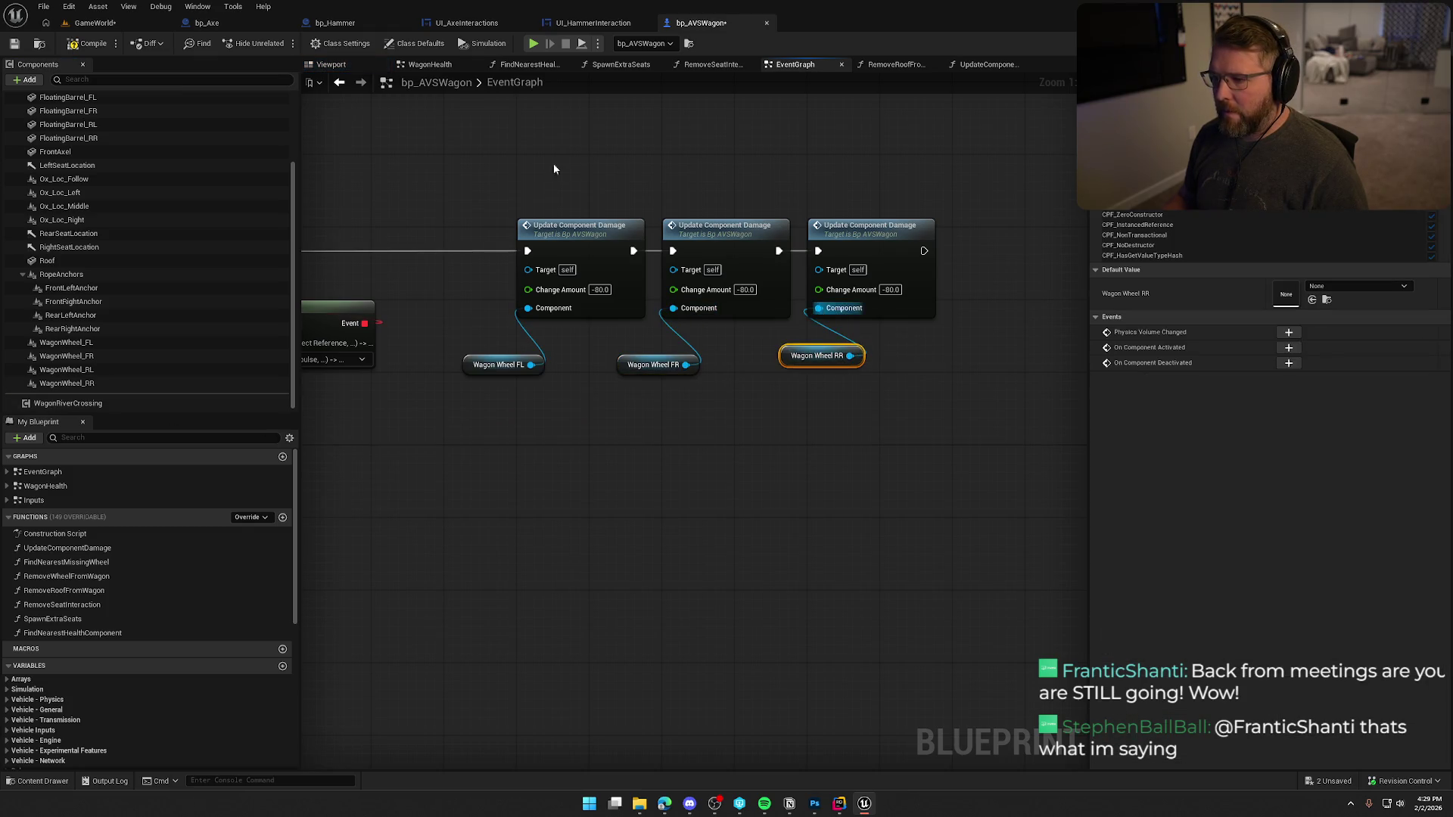
pyautogui.click(94, 43)
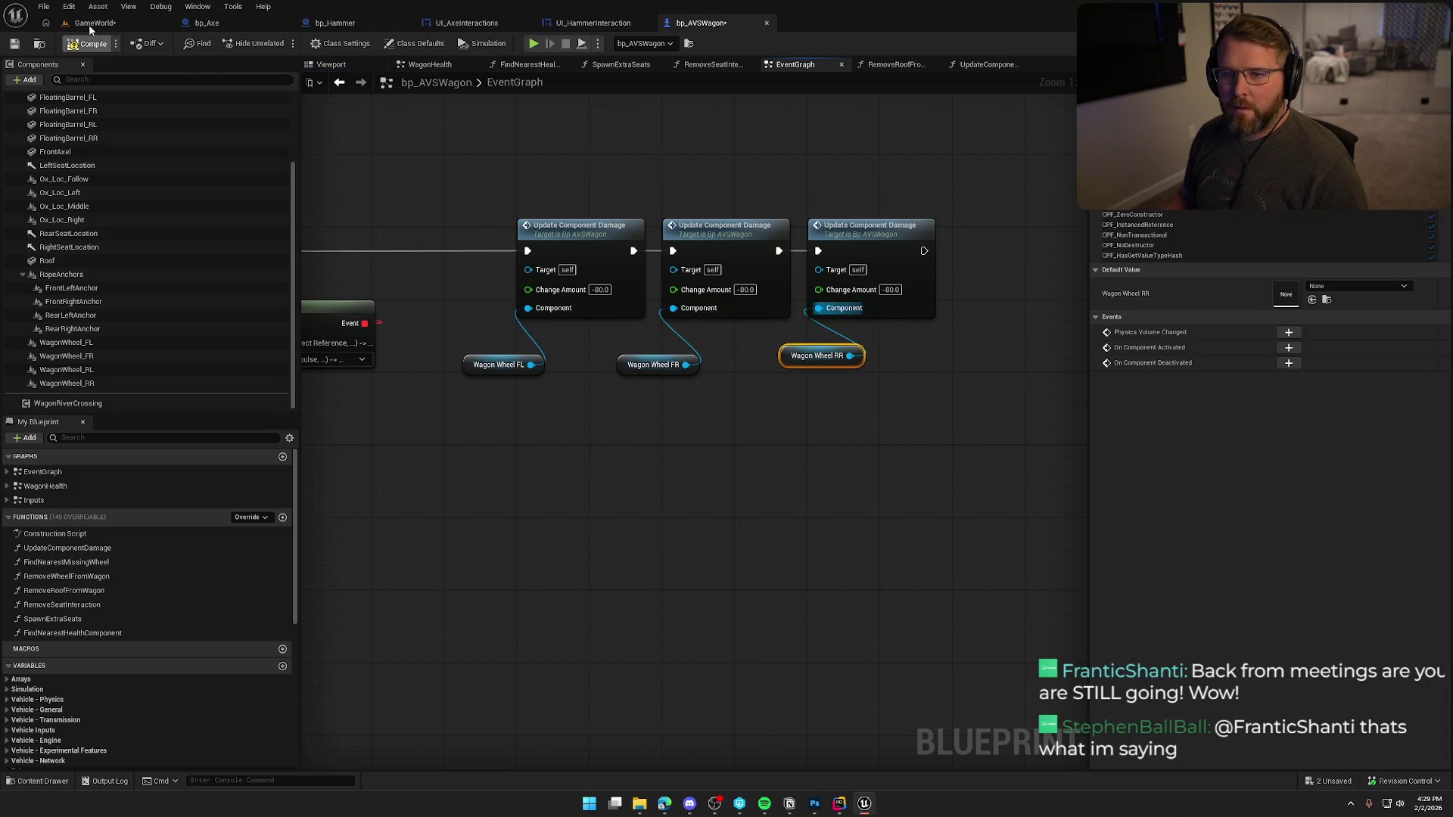
pyautogui.click(534, 44)
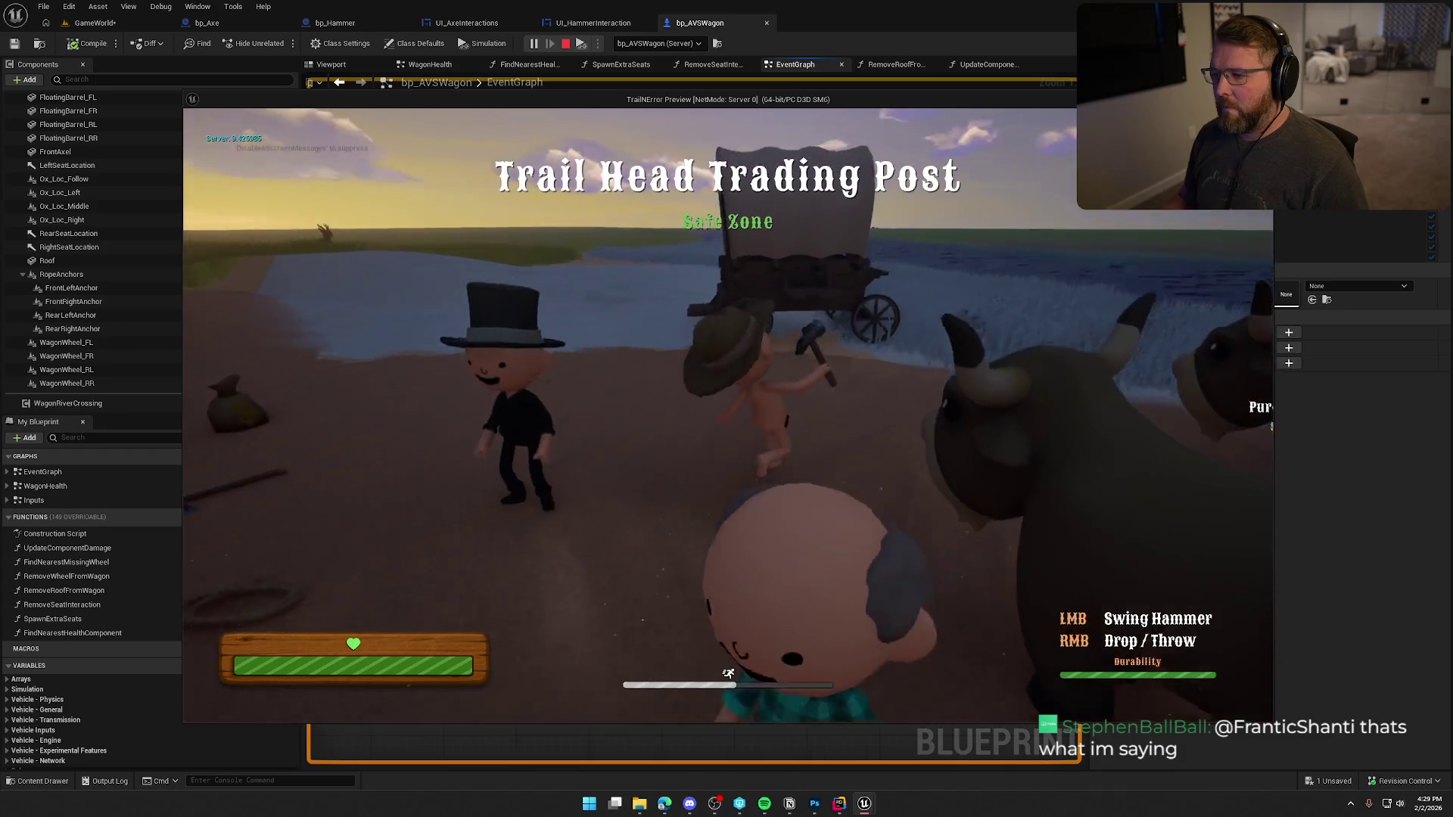
# - Mount and dismount the wagon, then hit it with the hammer five times until it breaks
pyautogui.press('e')
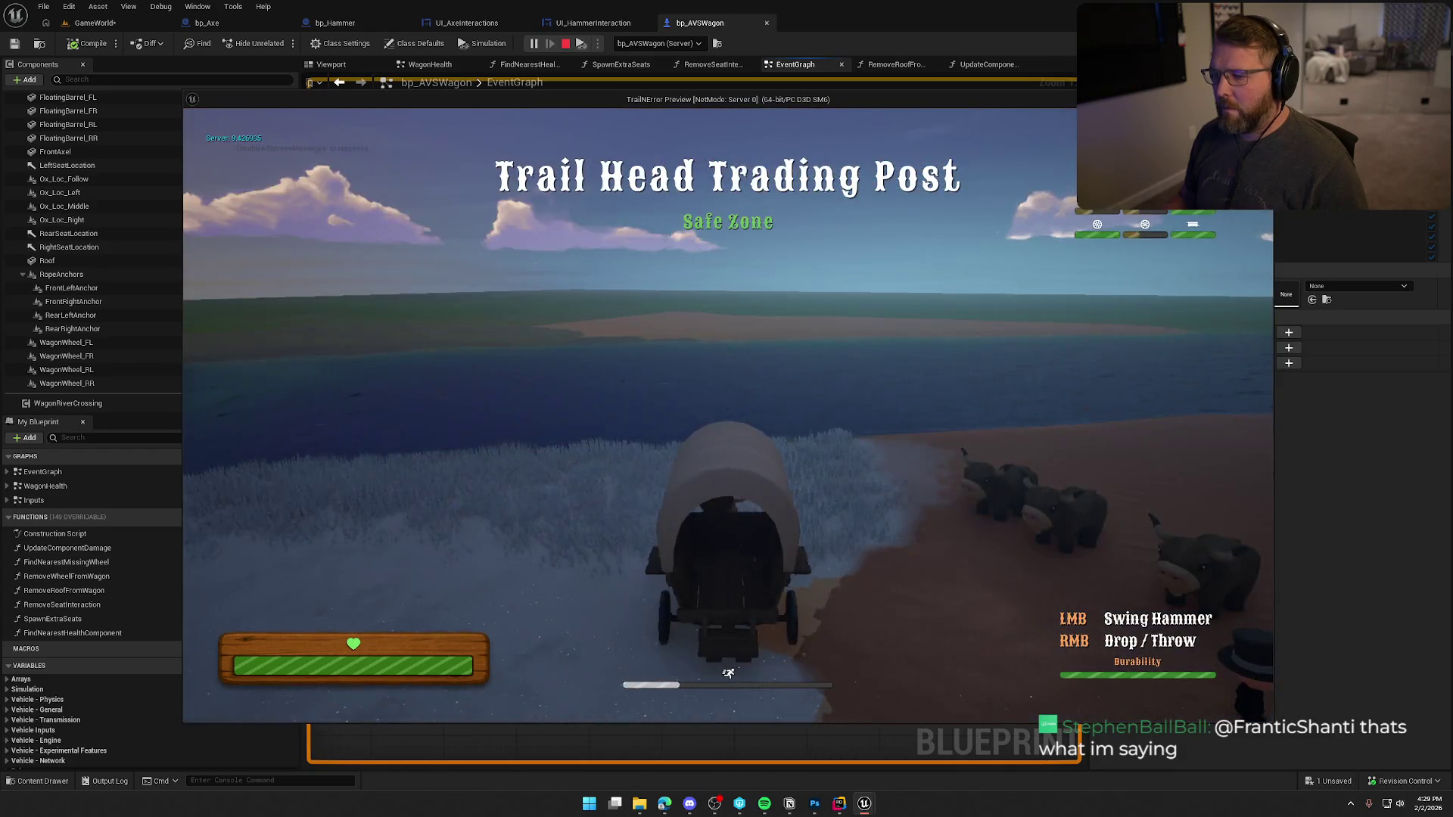
pyautogui.press('e')
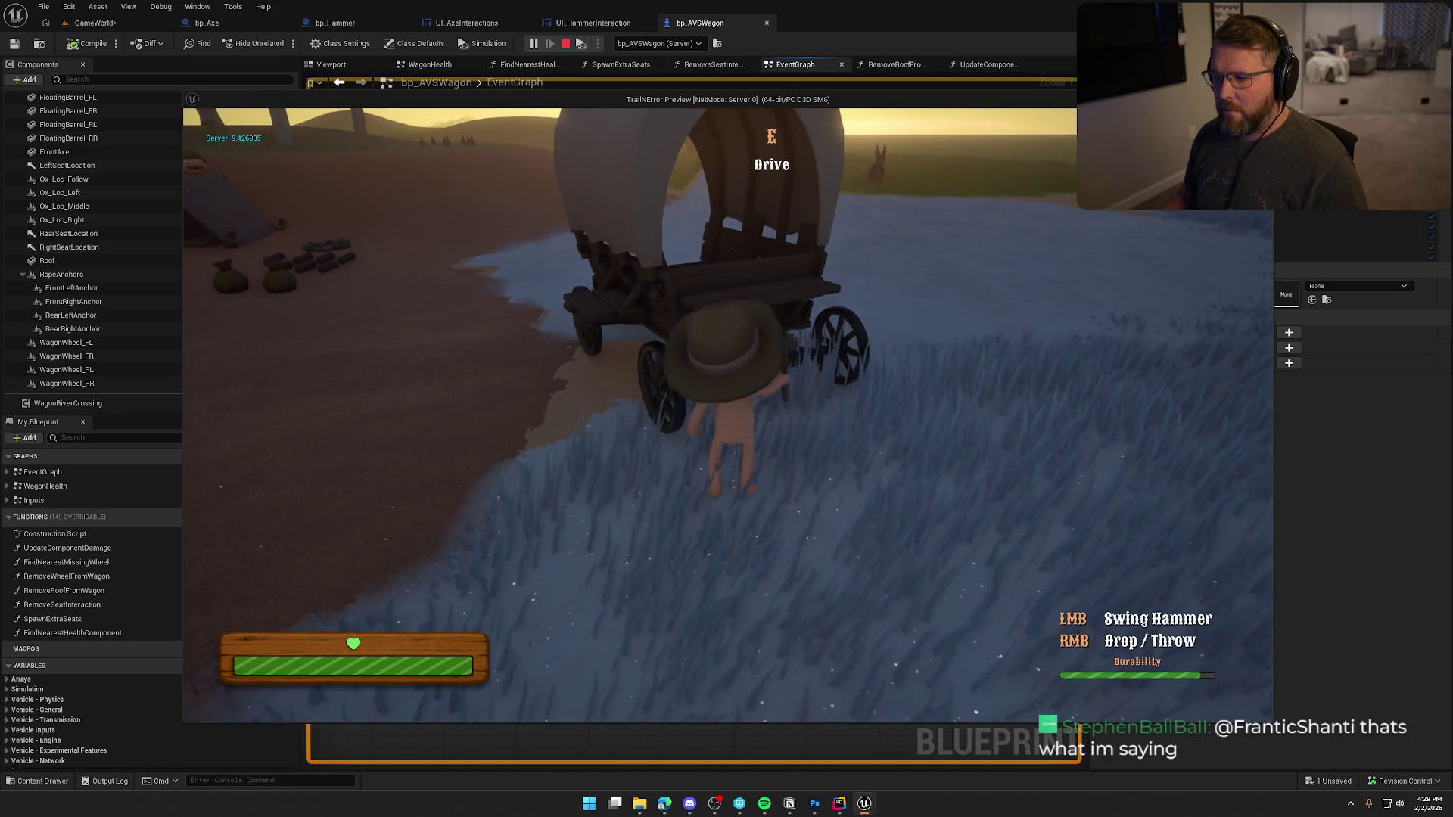
pyautogui.click(629, 415)
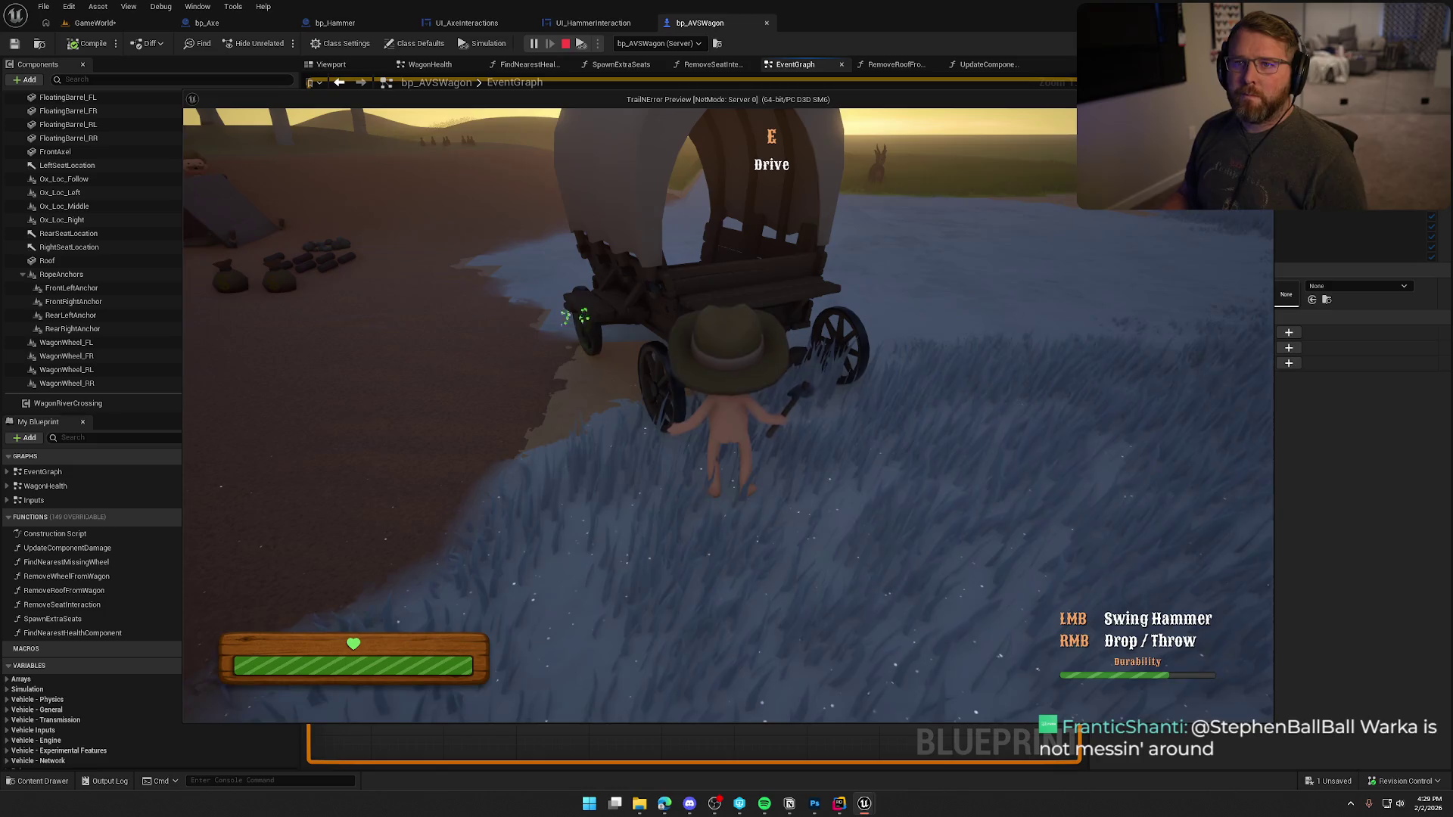
pyautogui.click(629, 414)
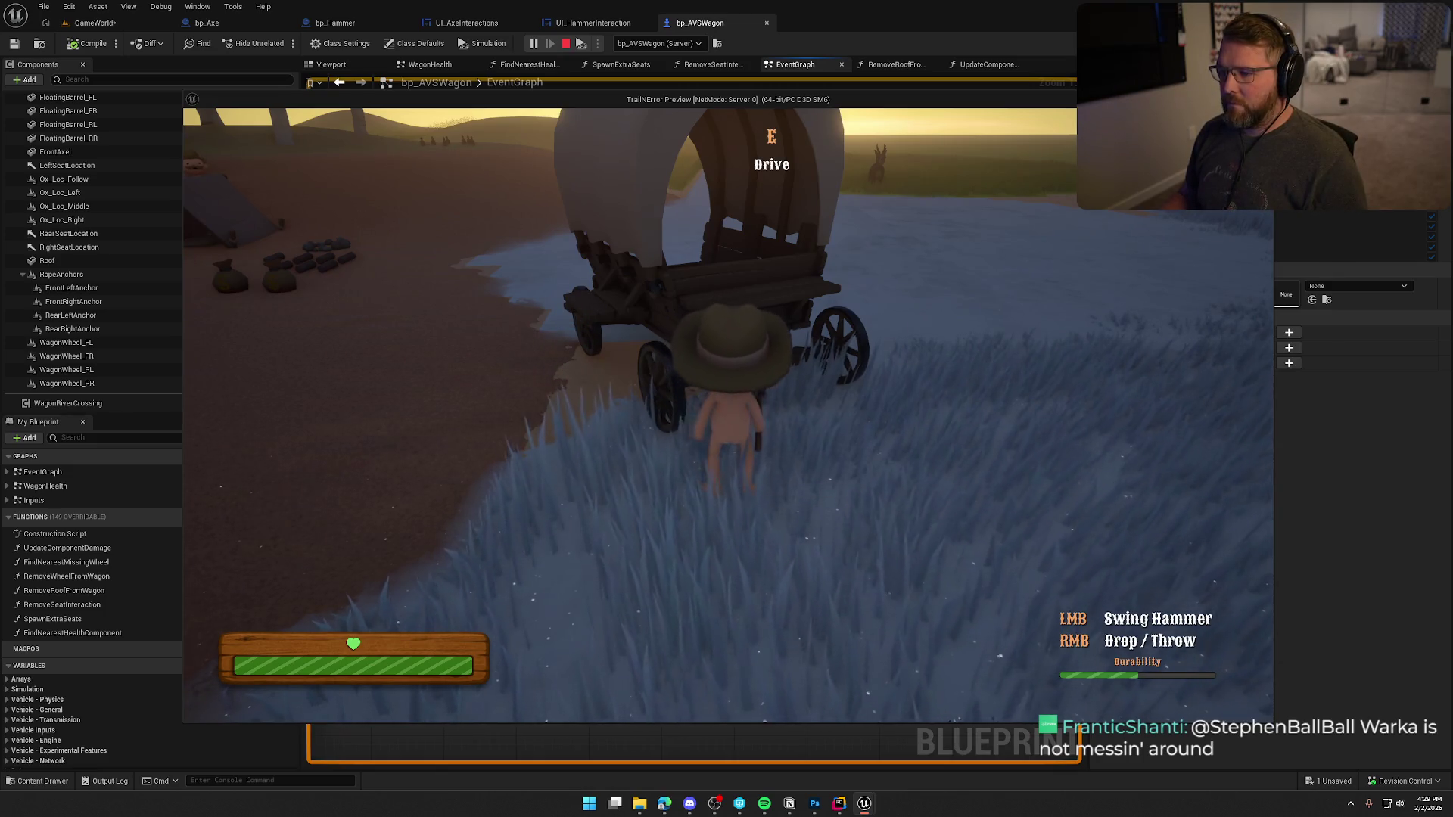
pyautogui.click(630, 414)
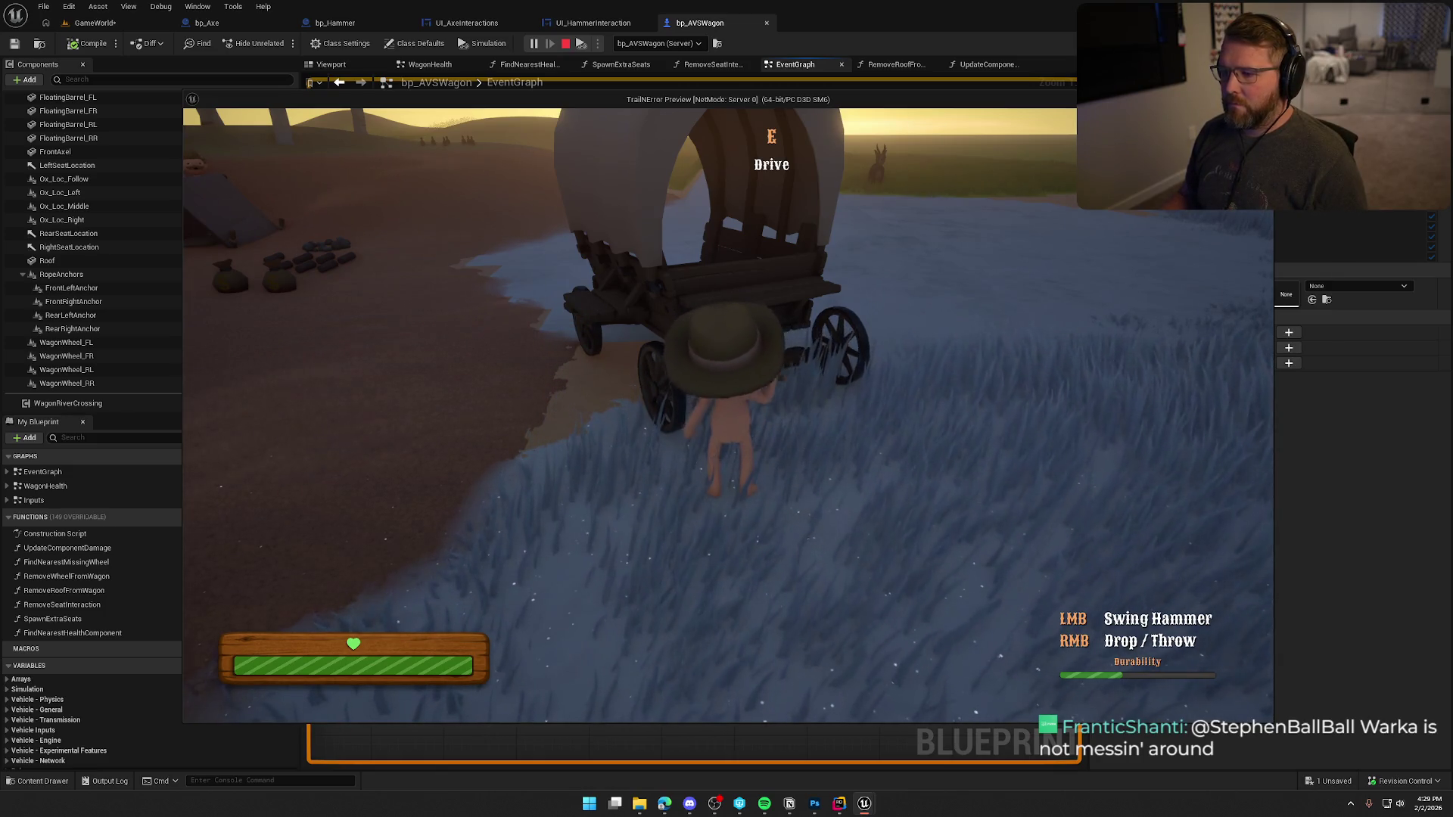
pyautogui.click(629, 414)
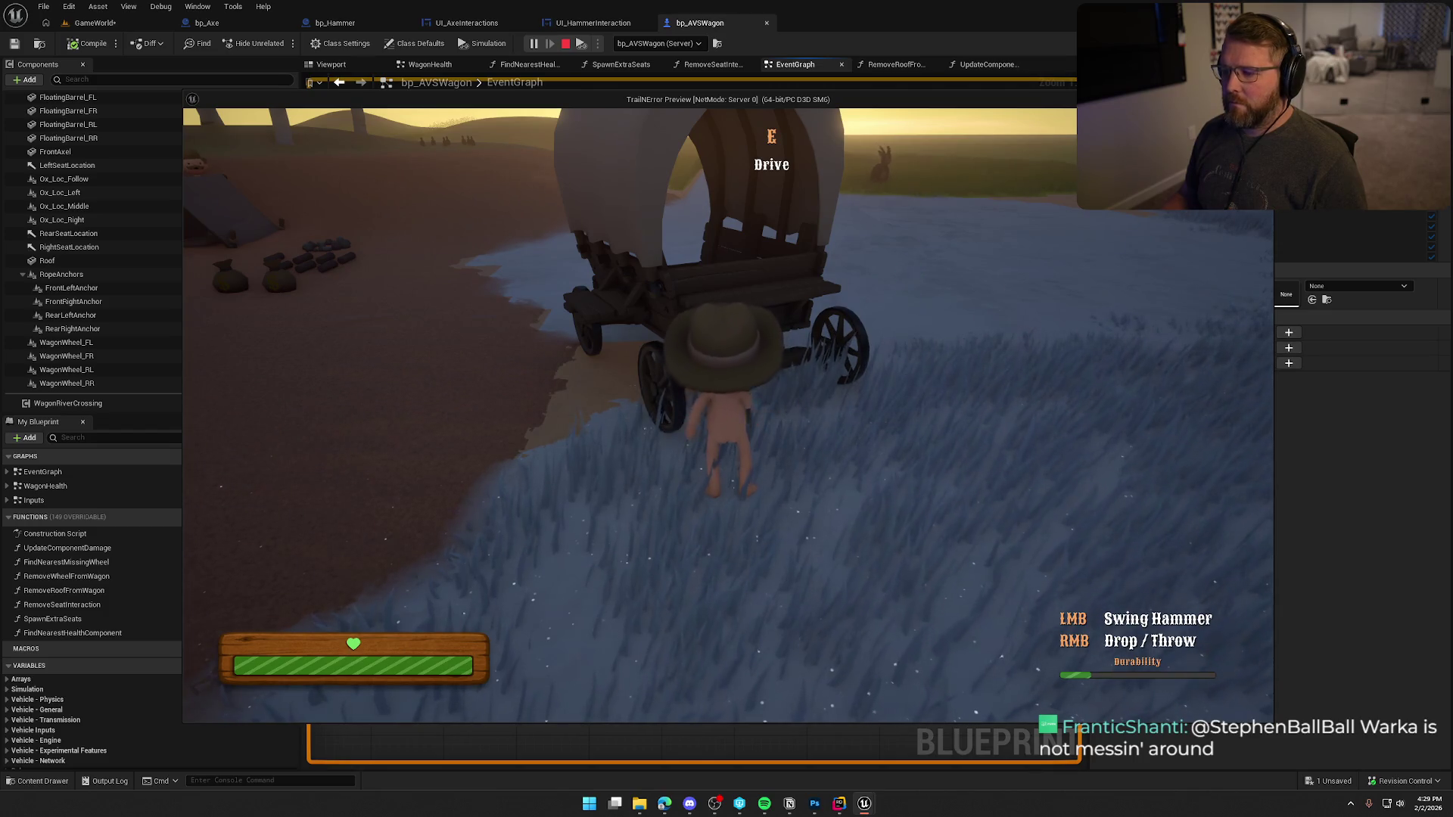
pyautogui.click(630, 414)
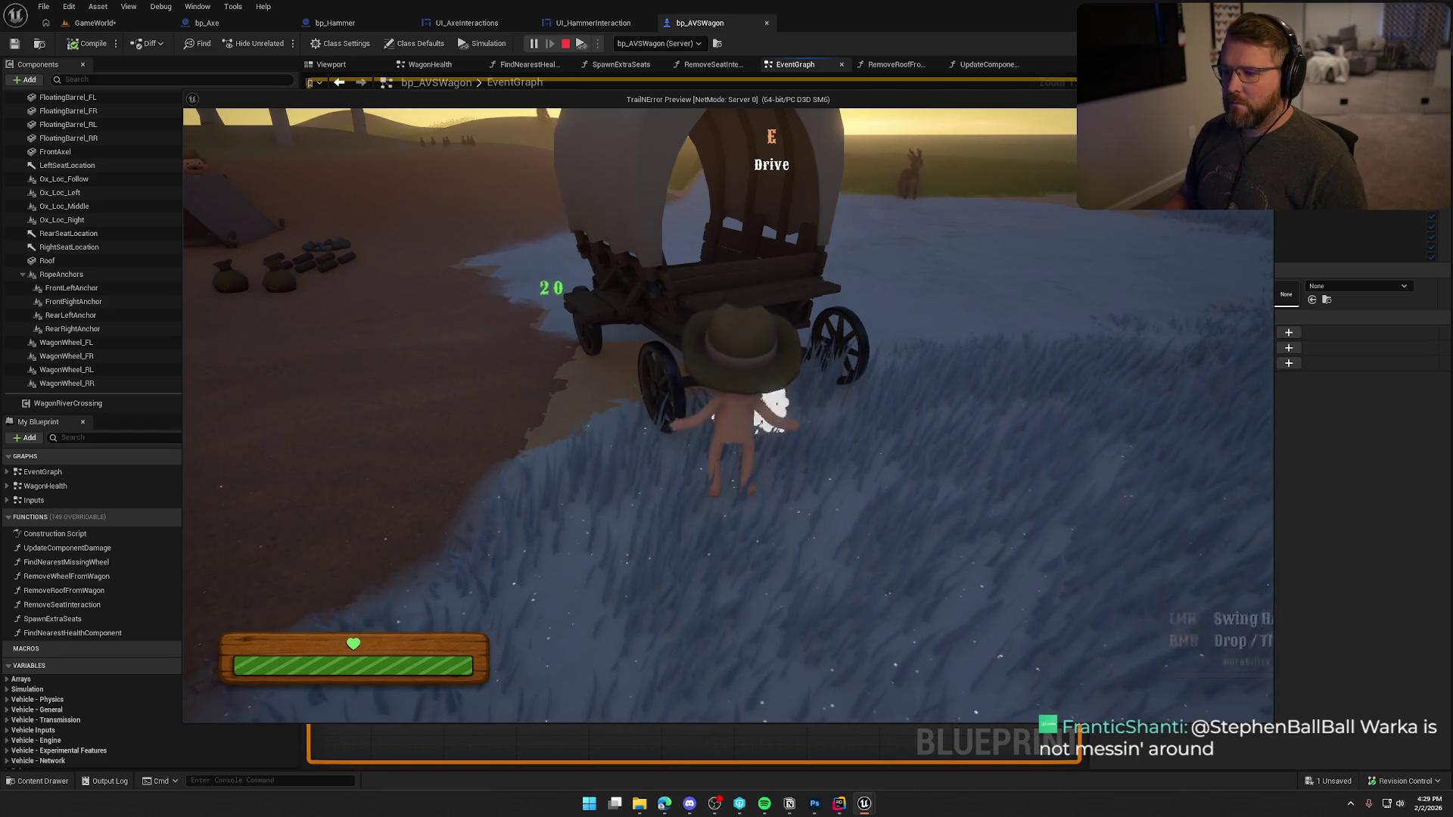
# - Remount the wagon to check wheel health, dismount and end the play test
pyautogui.press('e')
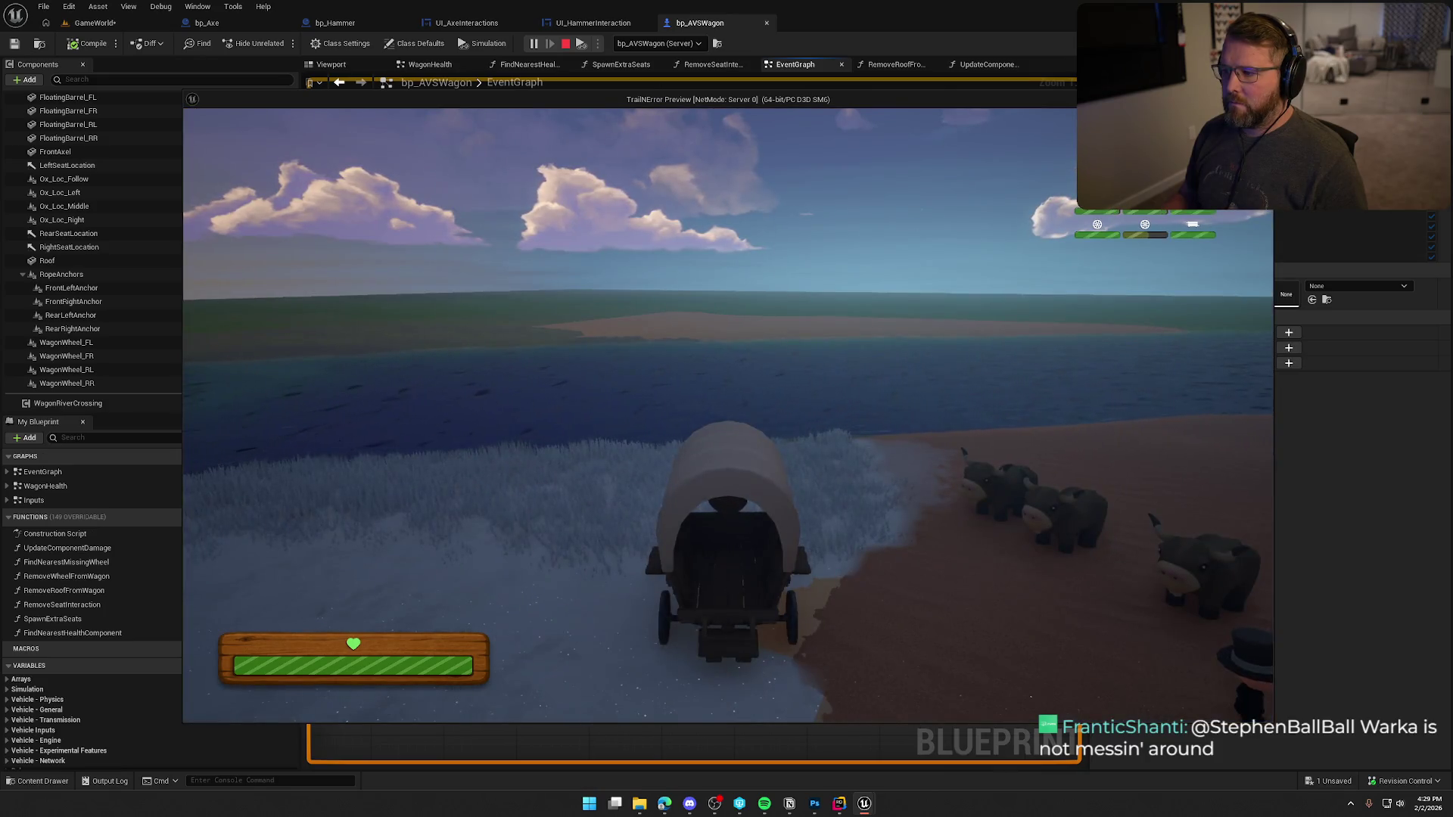
pyautogui.press('e')
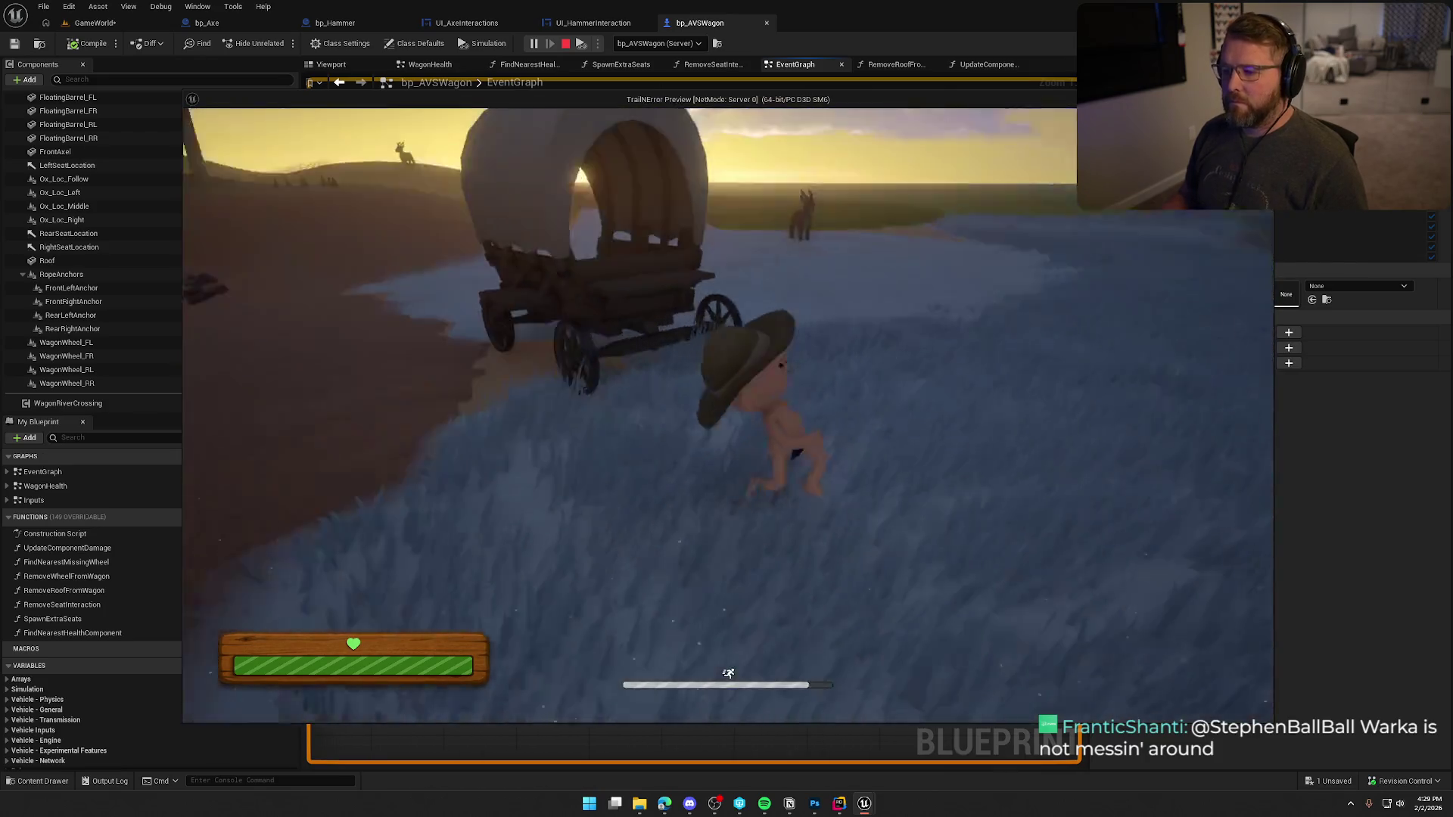
pyautogui.press('Escape')
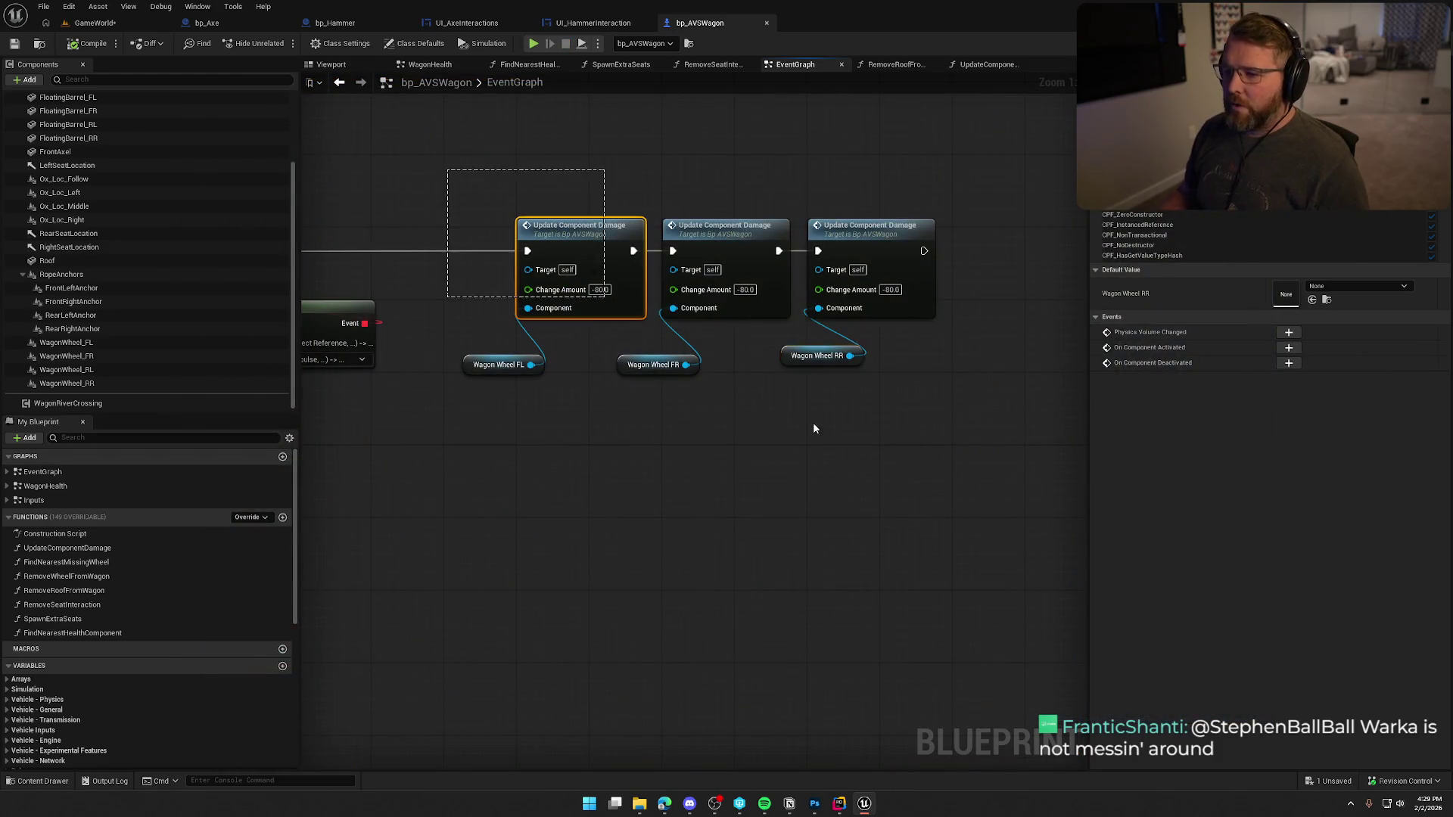
# - Delete the selected damage and wheel nodes, save everything and return to GameWorld
pyautogui.press('Delete')
pyautogui.hotkey('ctrl', 's')
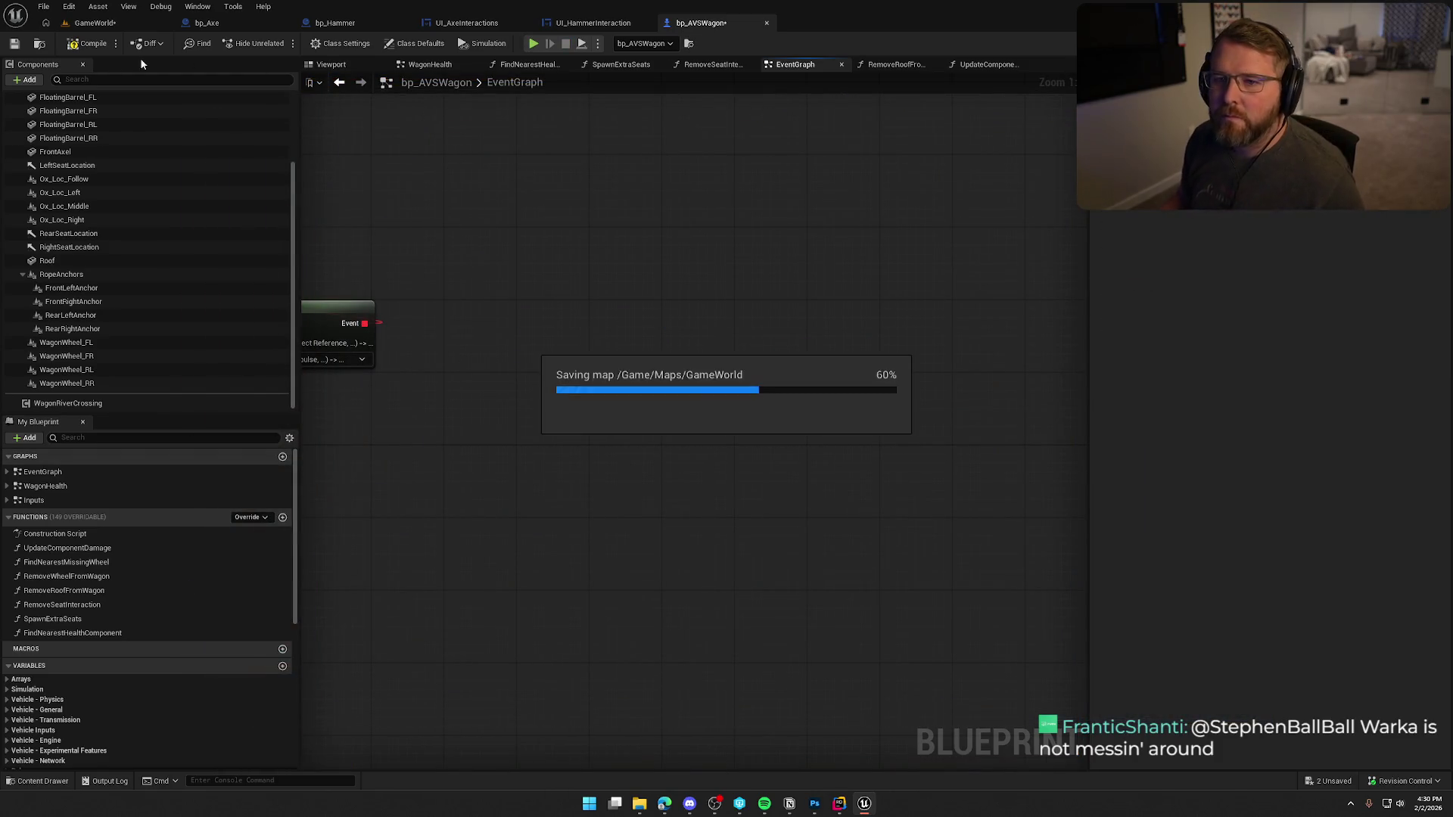
pyautogui.click(91, 22)
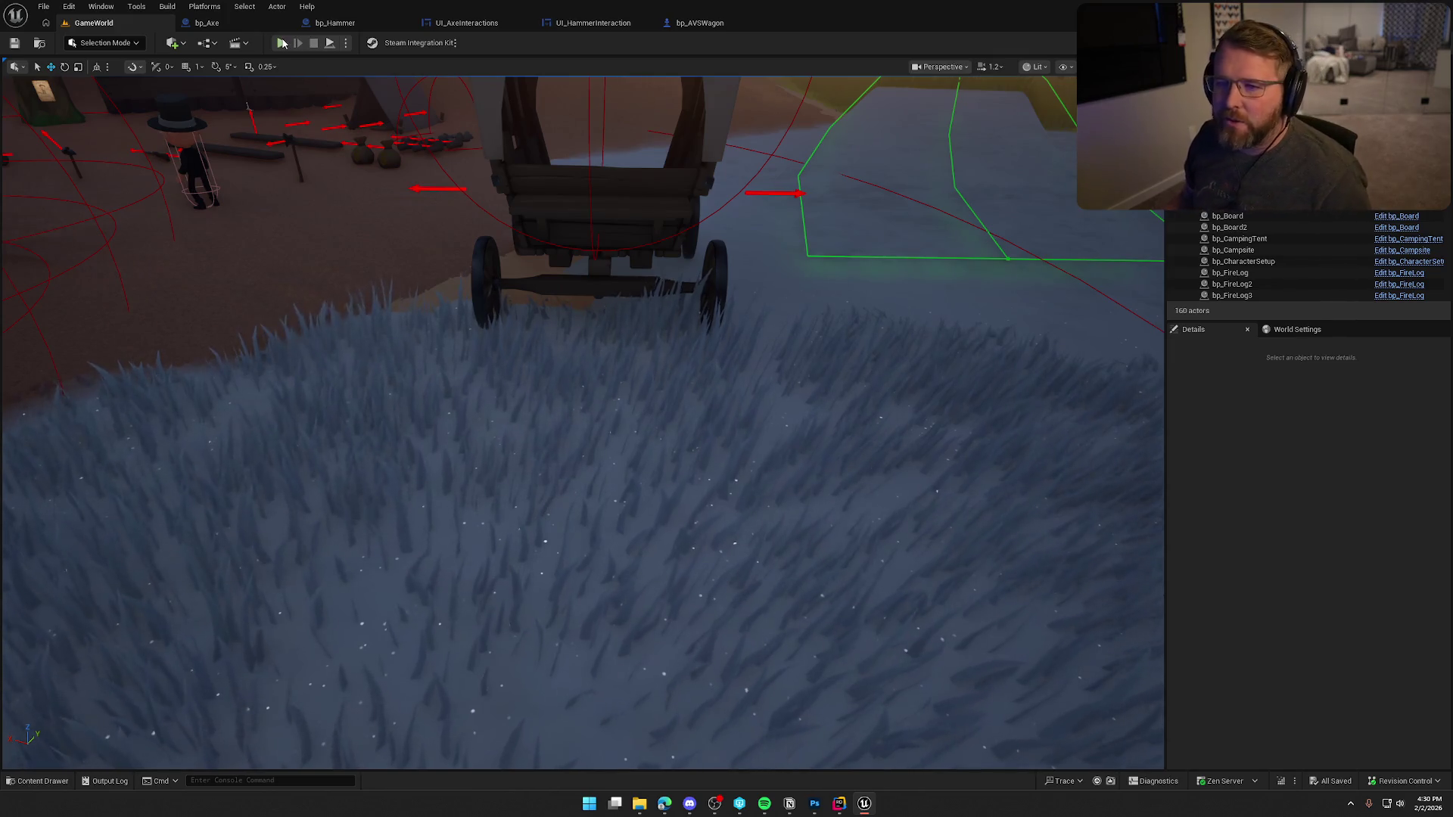
pyautogui.hotkey('alt', 'p')
pyautogui.click(530, 341)
pyautogui.press('w')
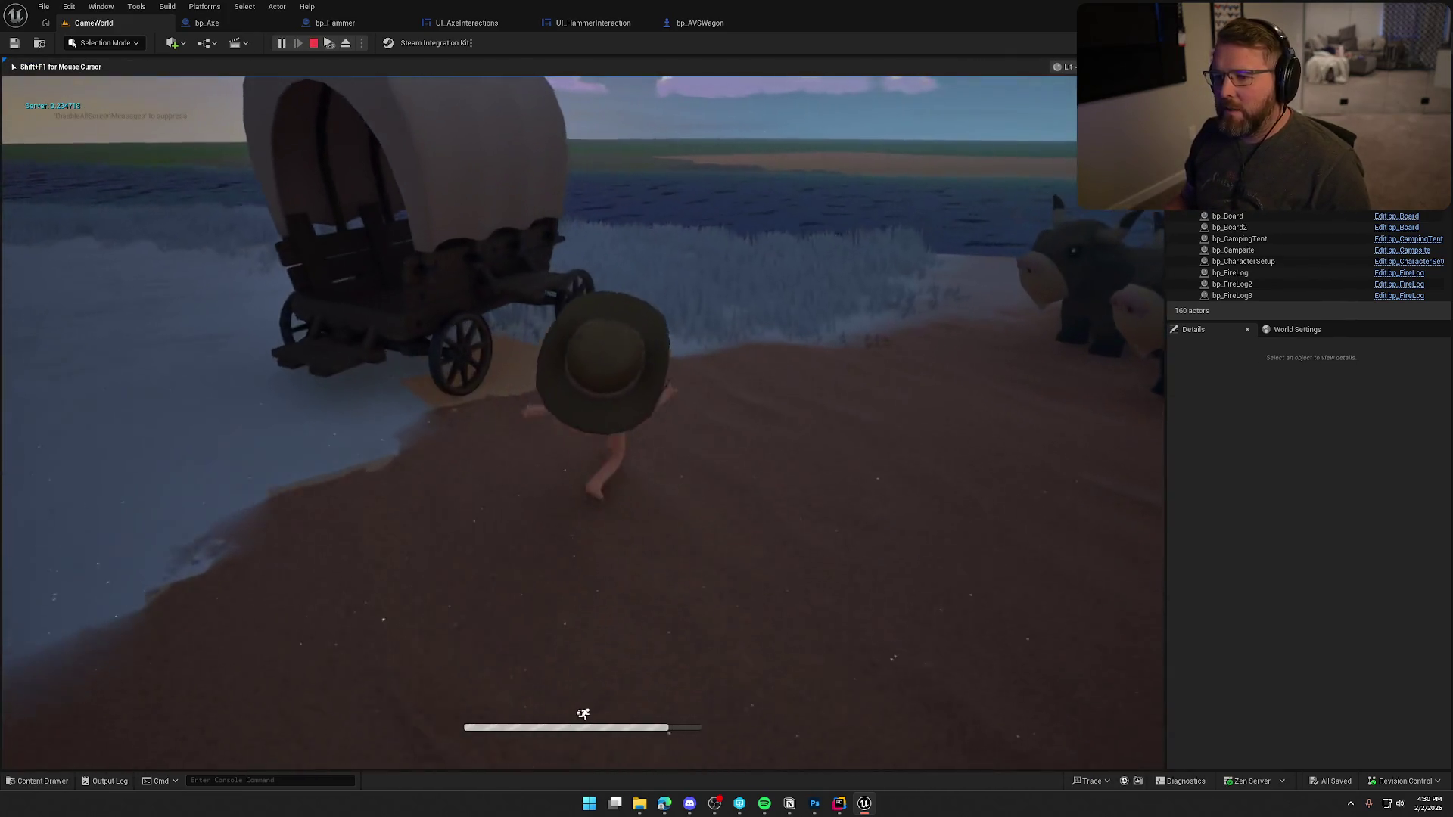
pyautogui.press('e')
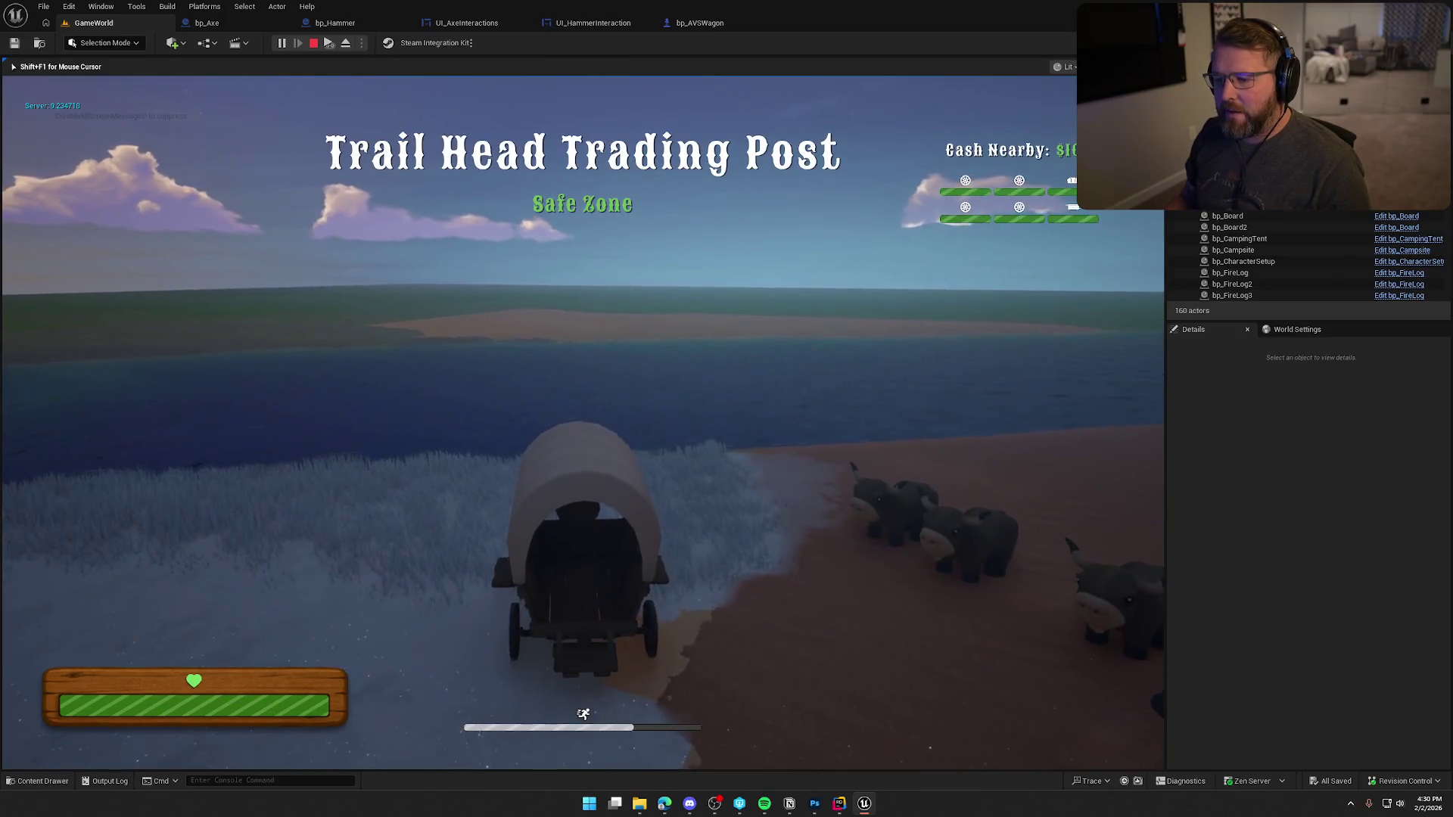
pyautogui.press('w')
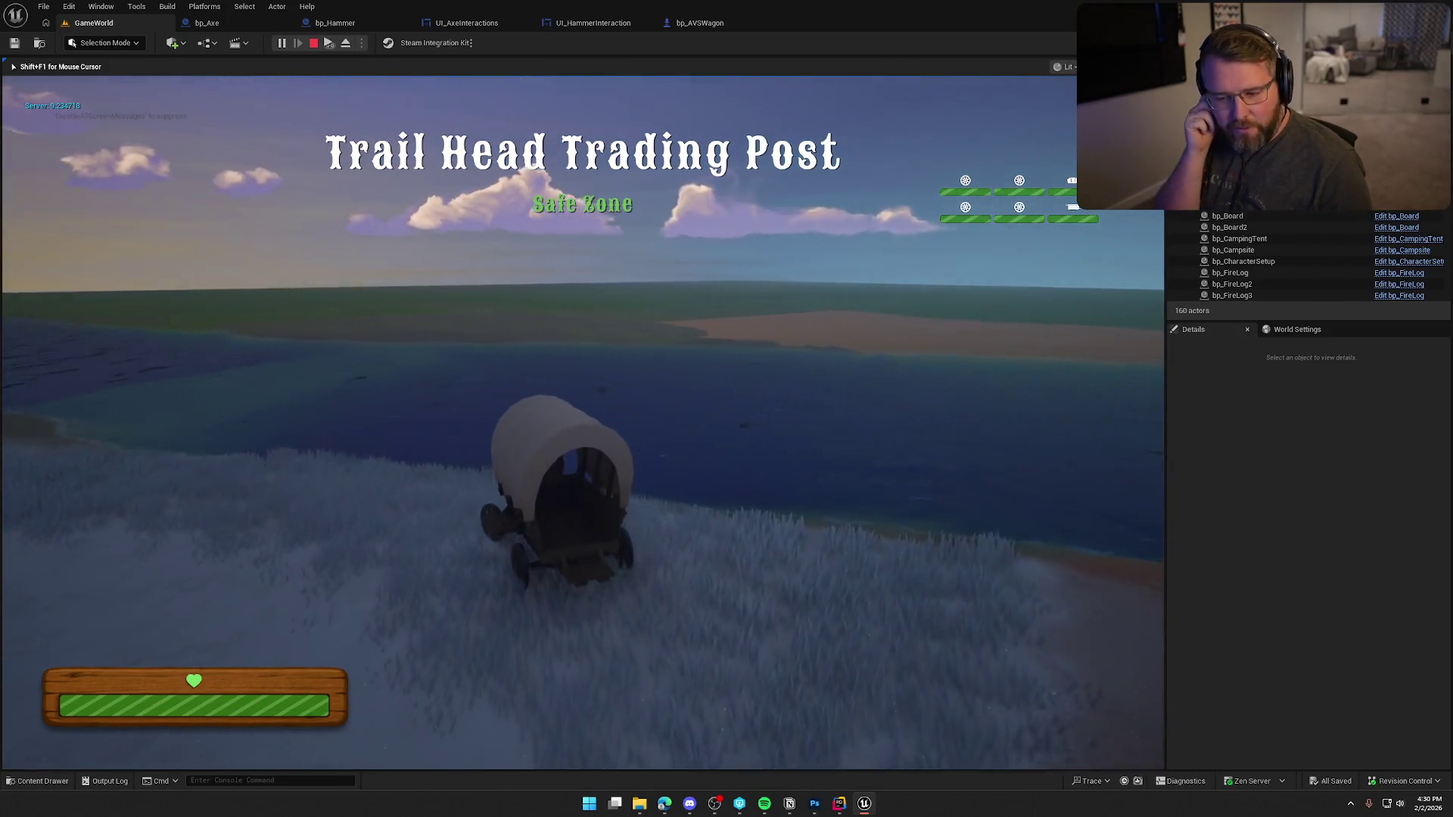
pyautogui.press('d')
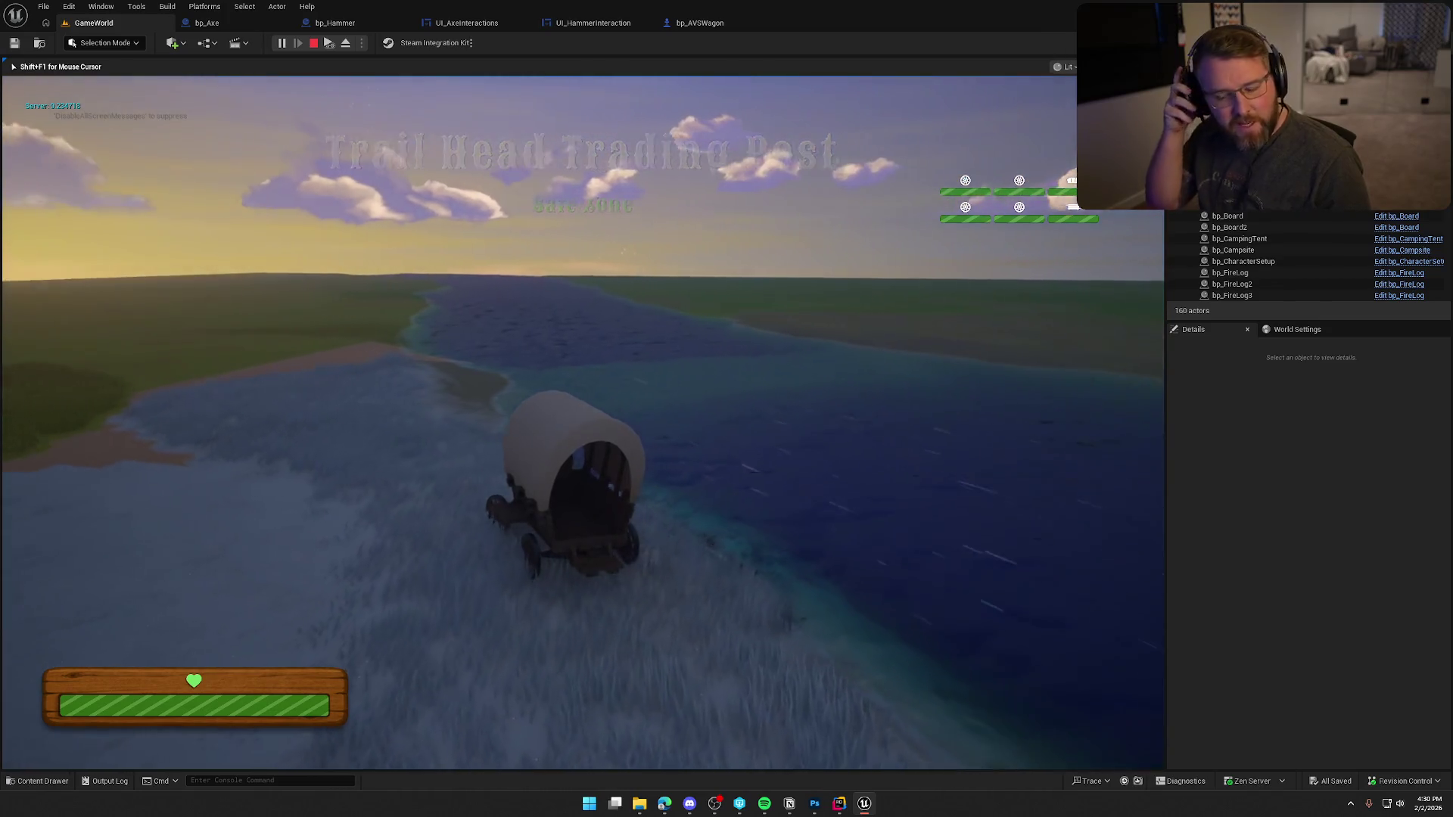
pyautogui.press('a')
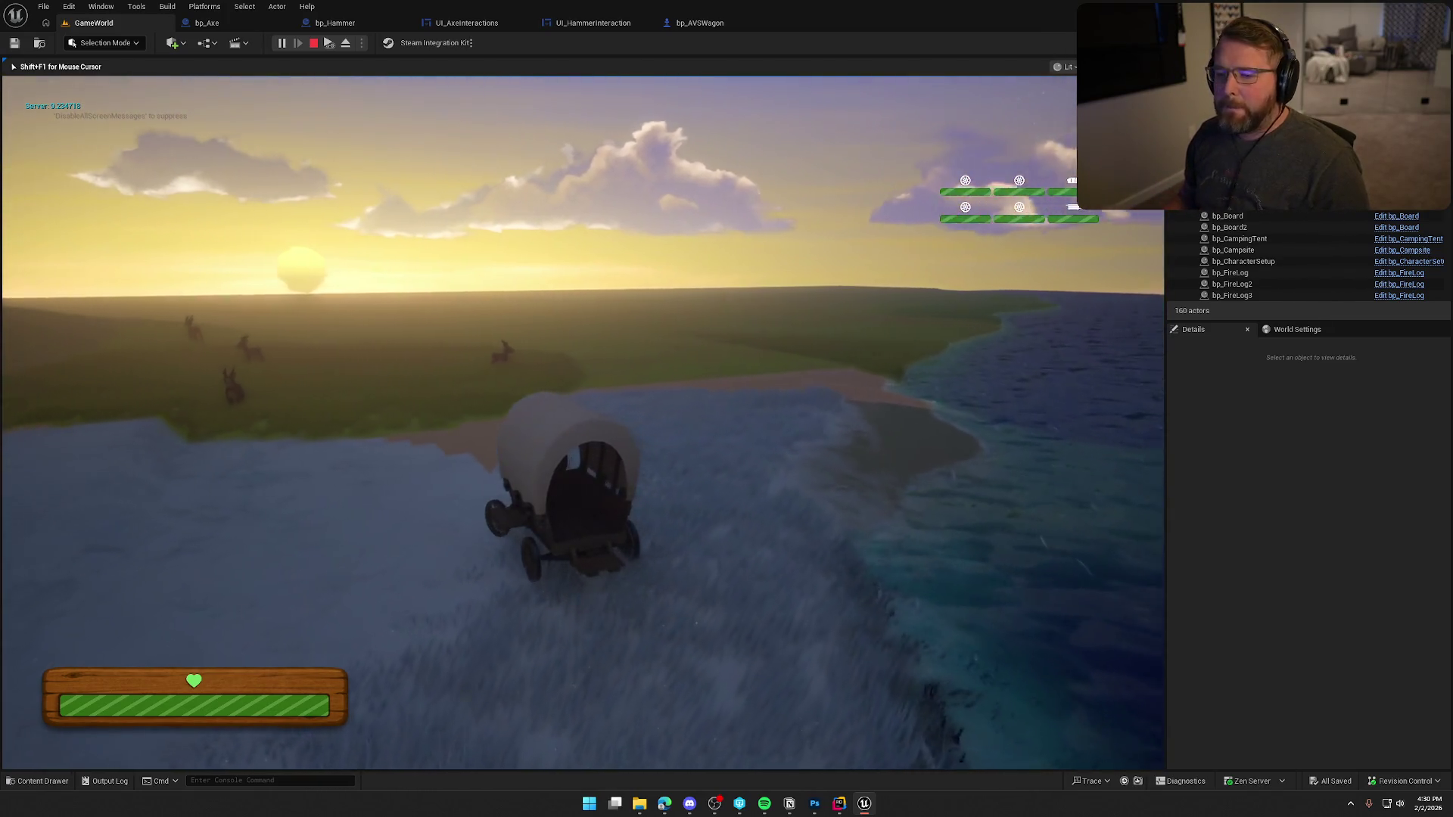
pyautogui.press('a')
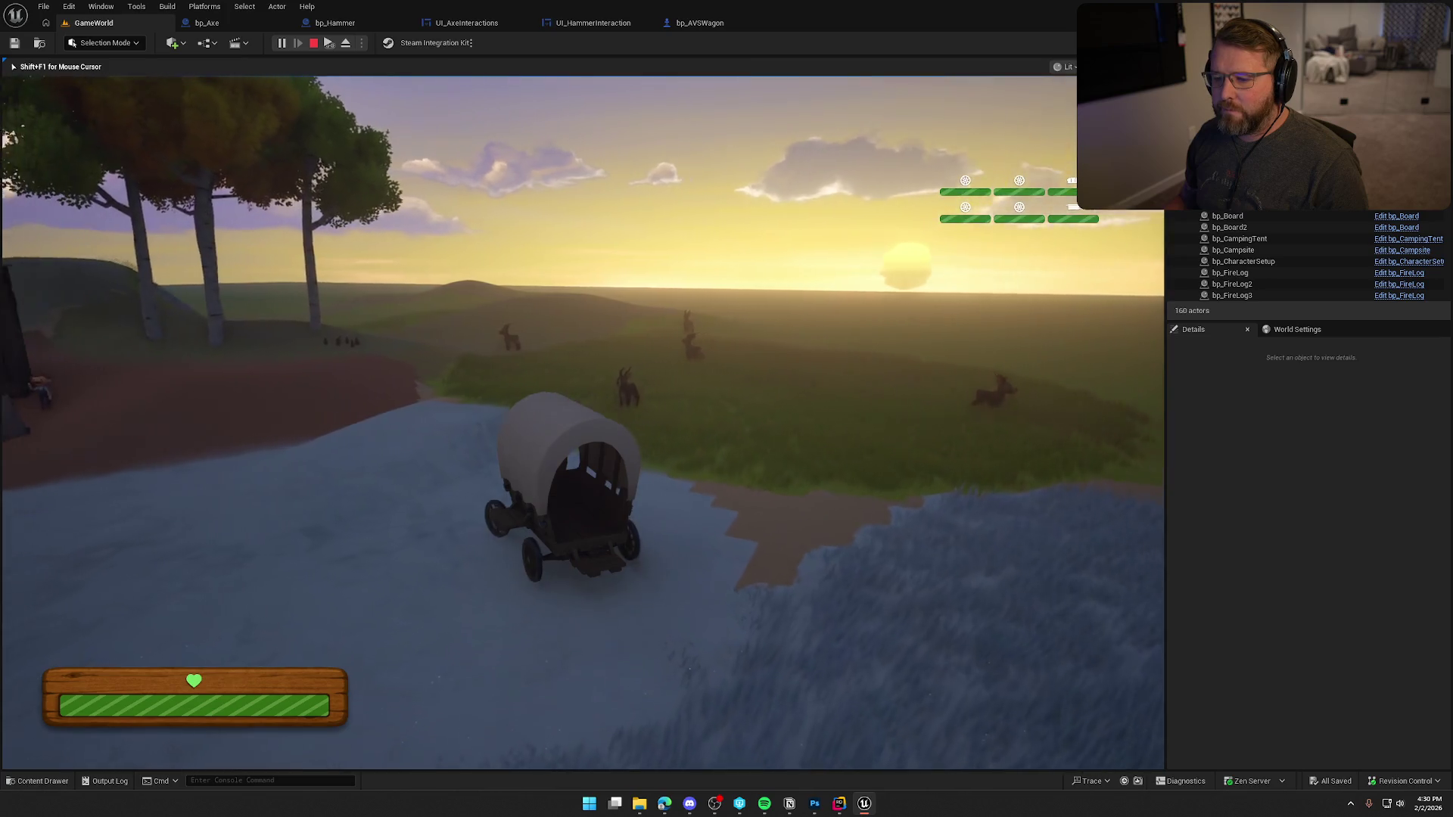
pyautogui.press('a')
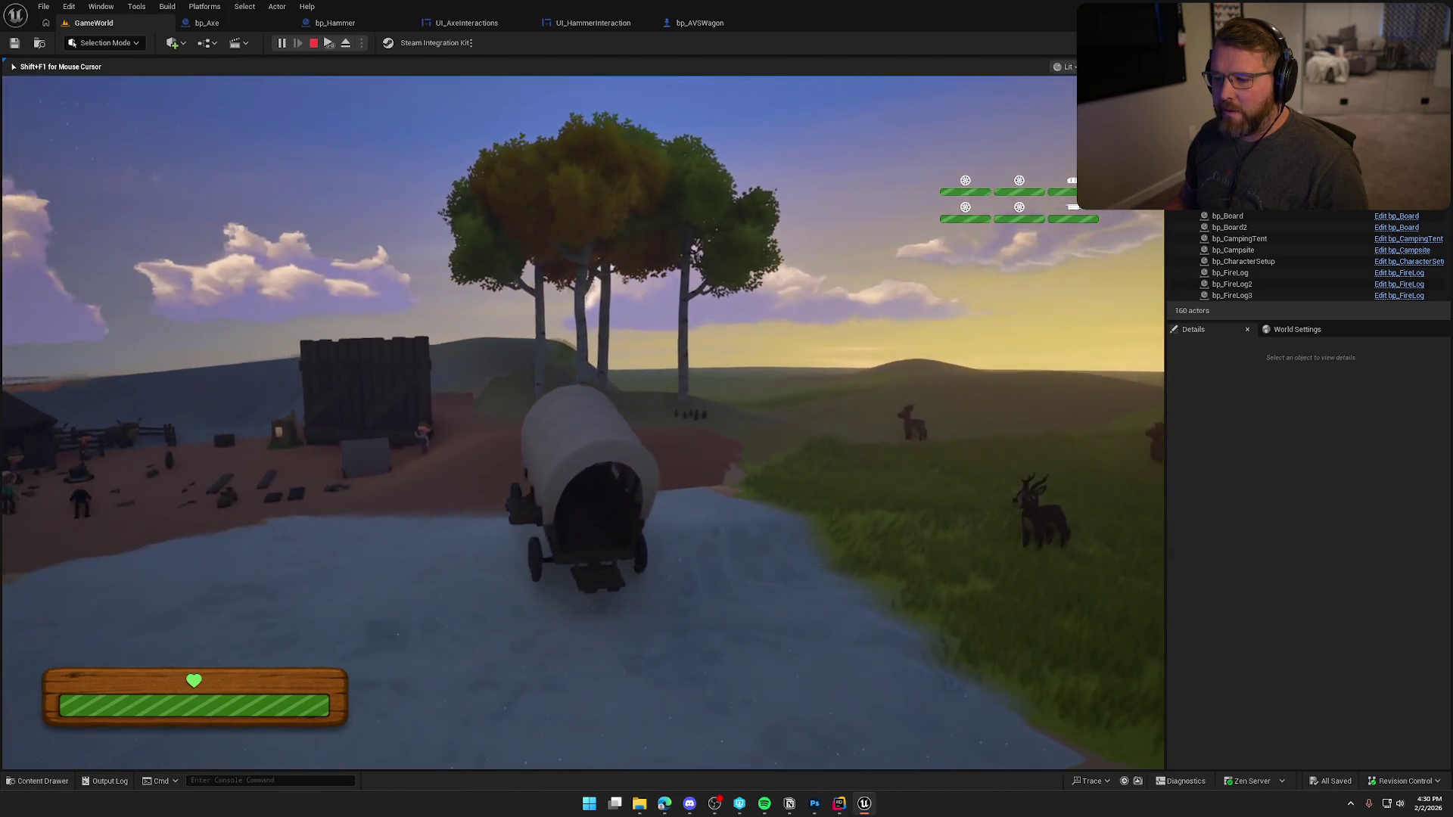
pyautogui.press('w')
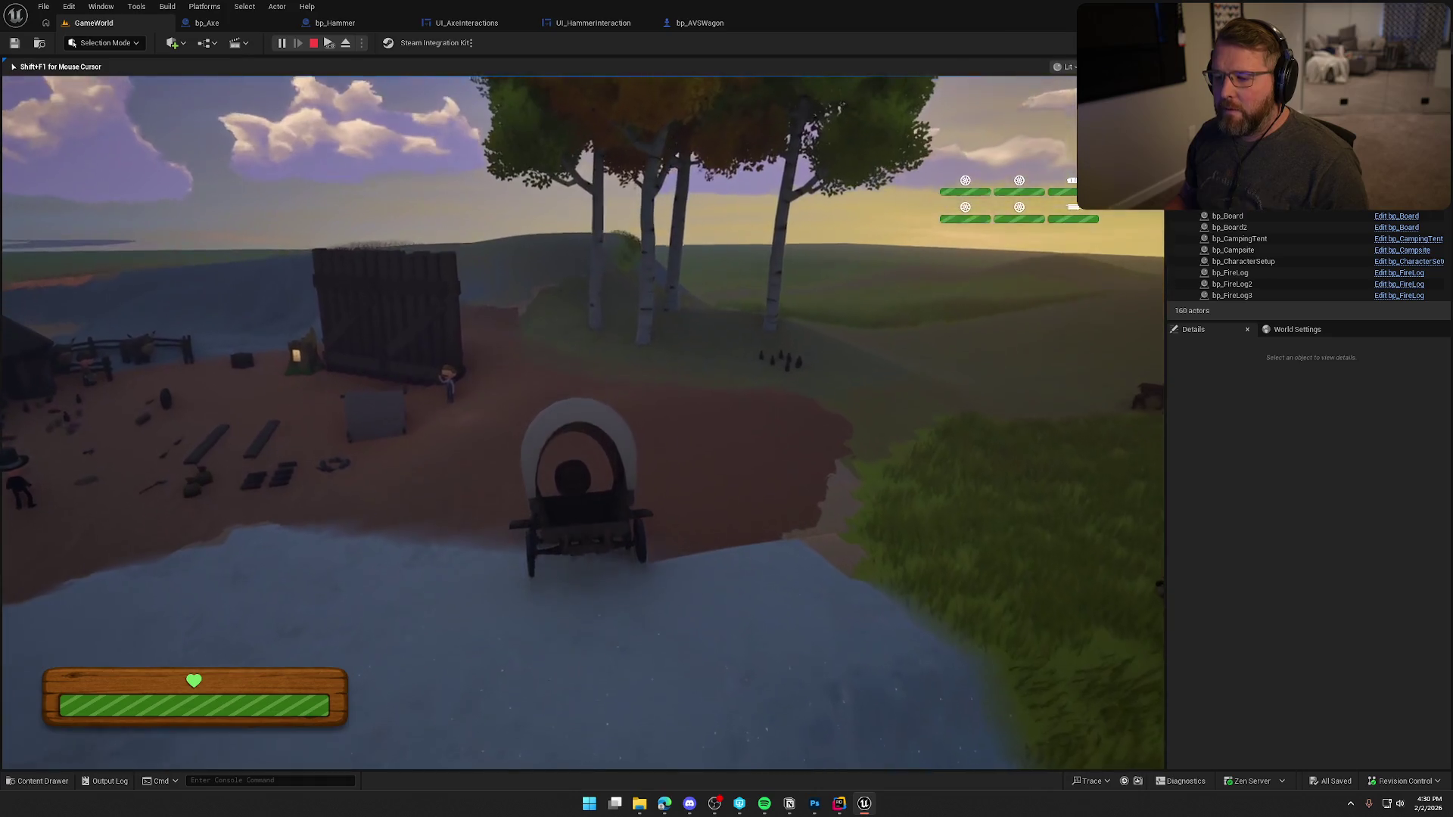
pyautogui.press('w')
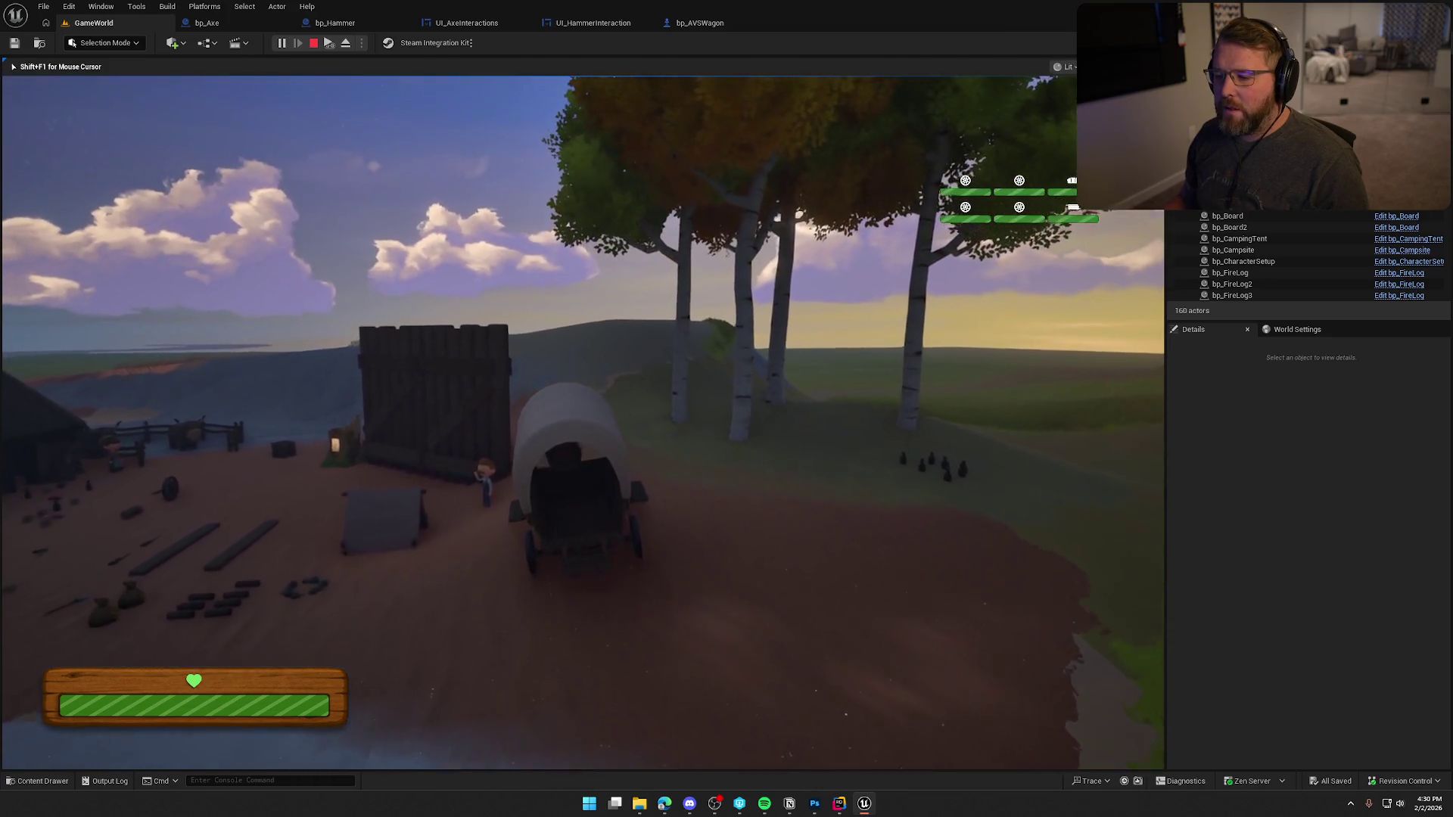
pyautogui.press('w')
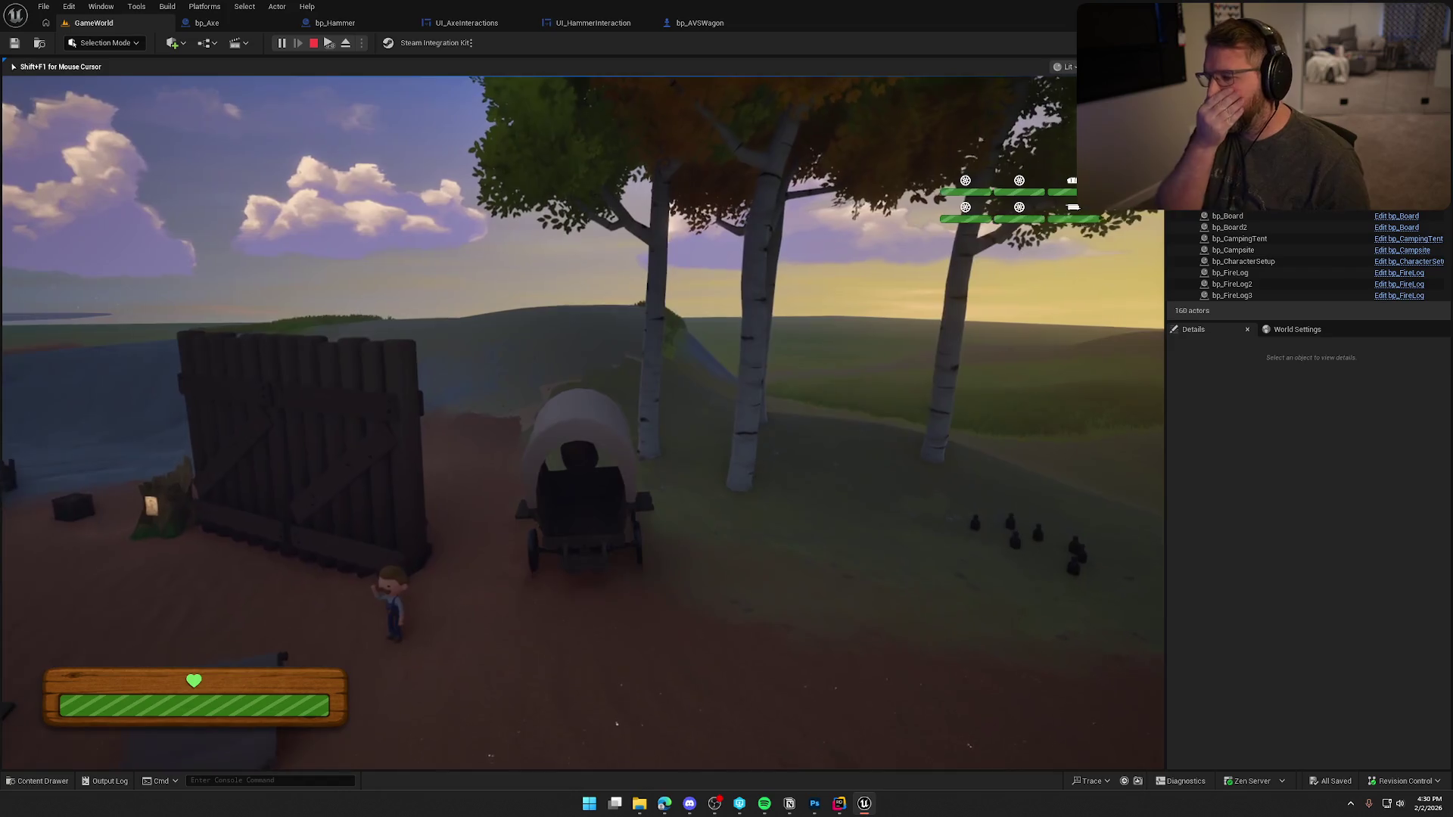
pyautogui.press('w')
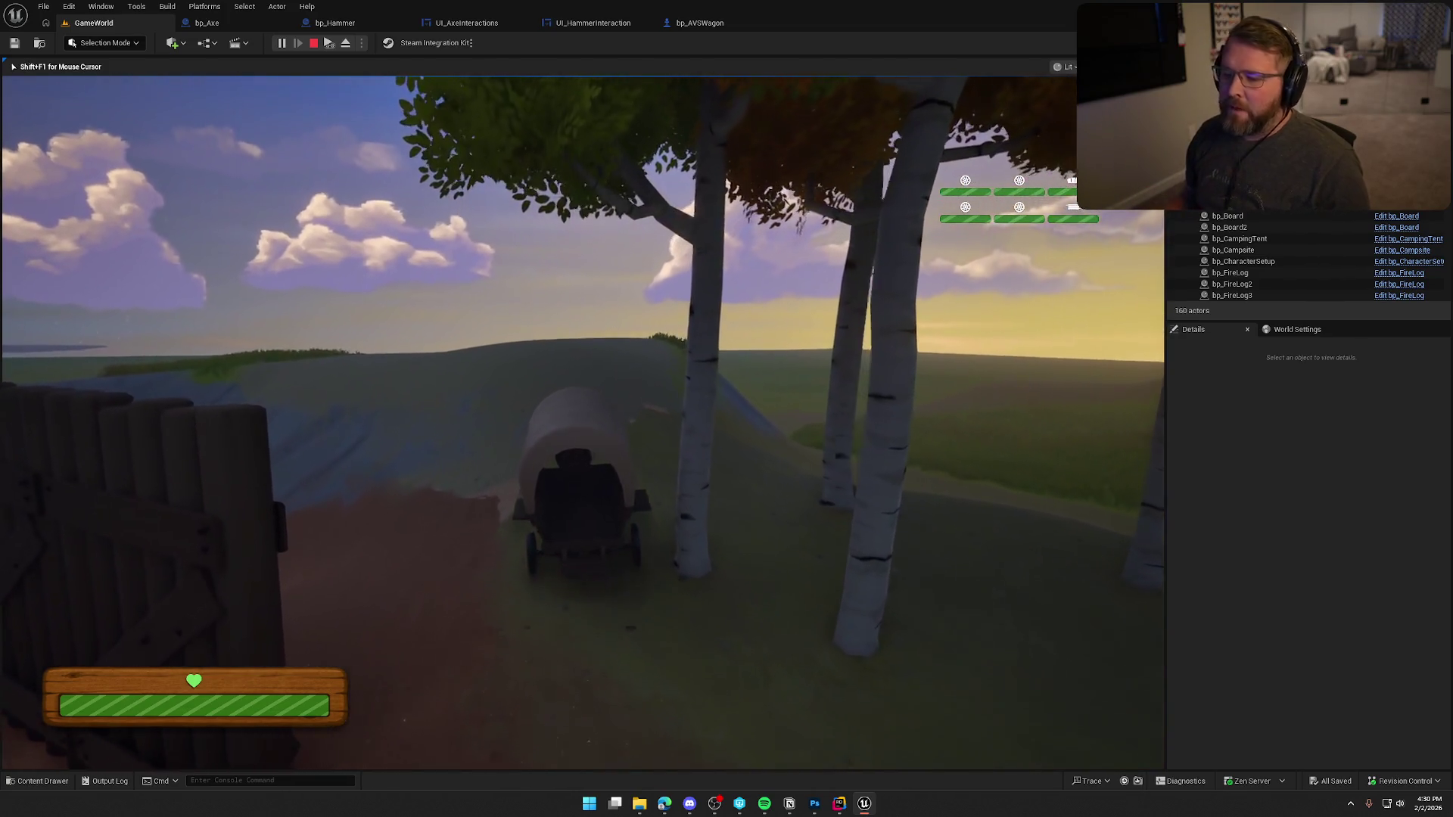
pyautogui.press('w')
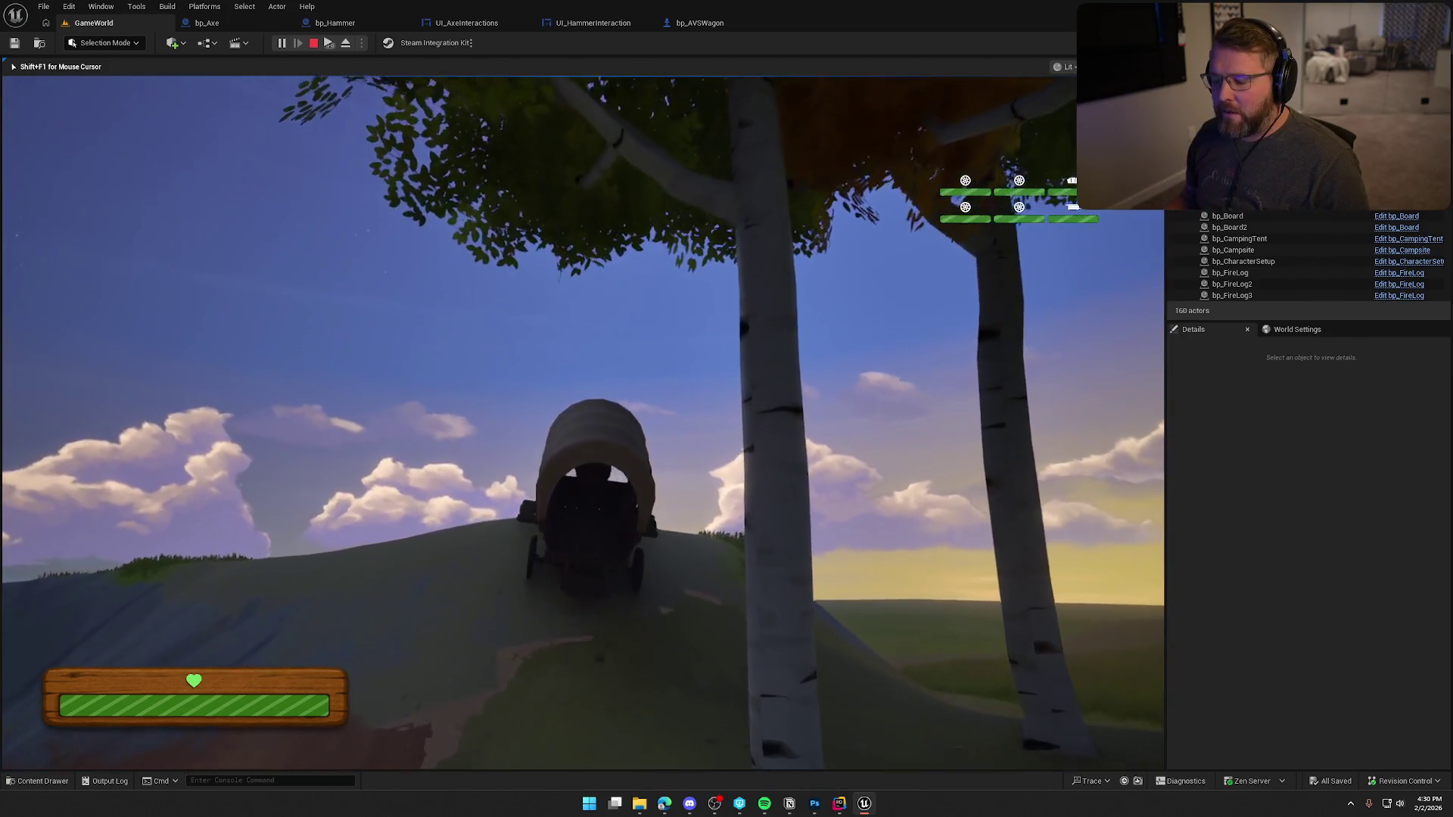
pyautogui.press('w')
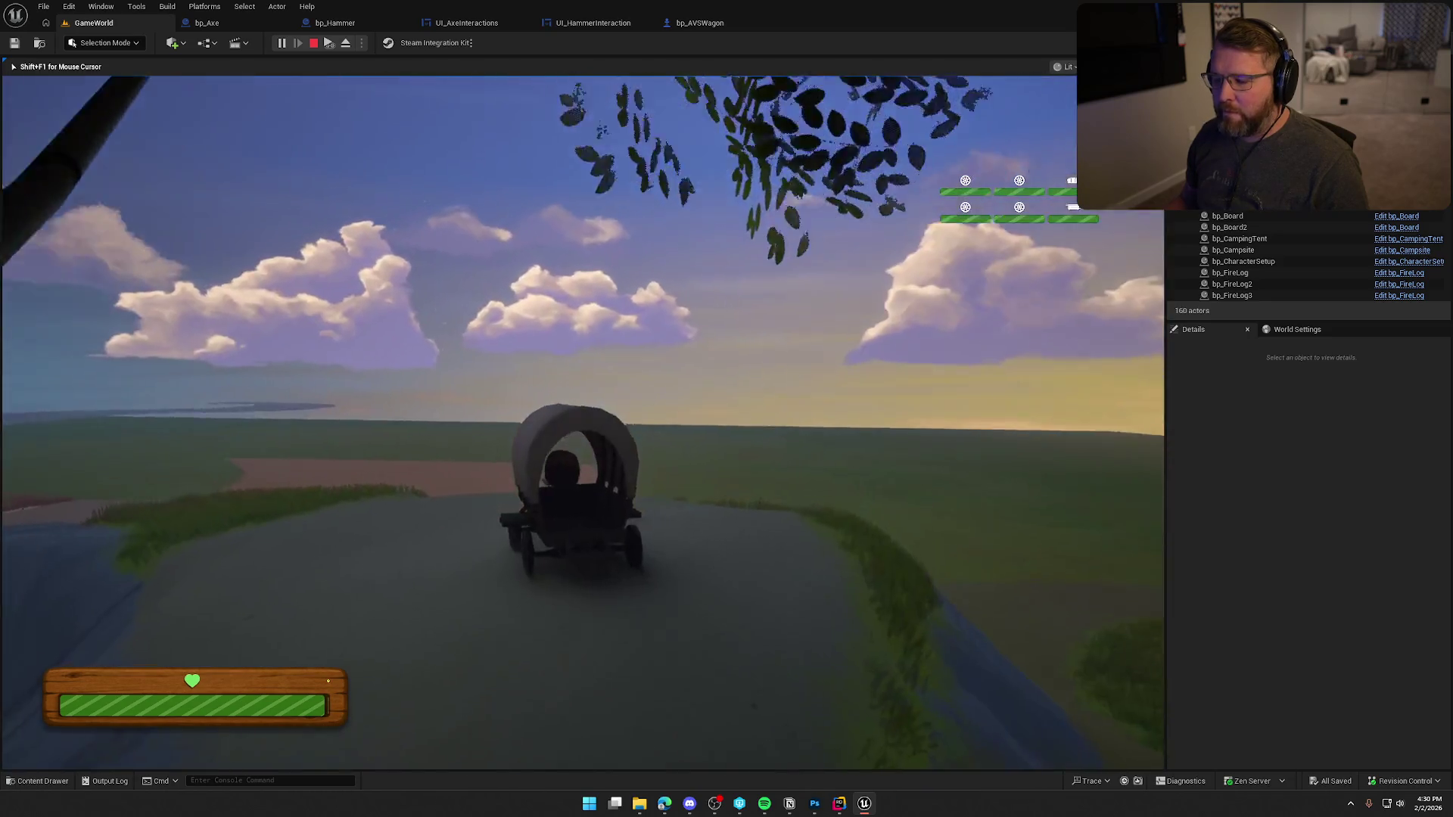
pyautogui.press('w')
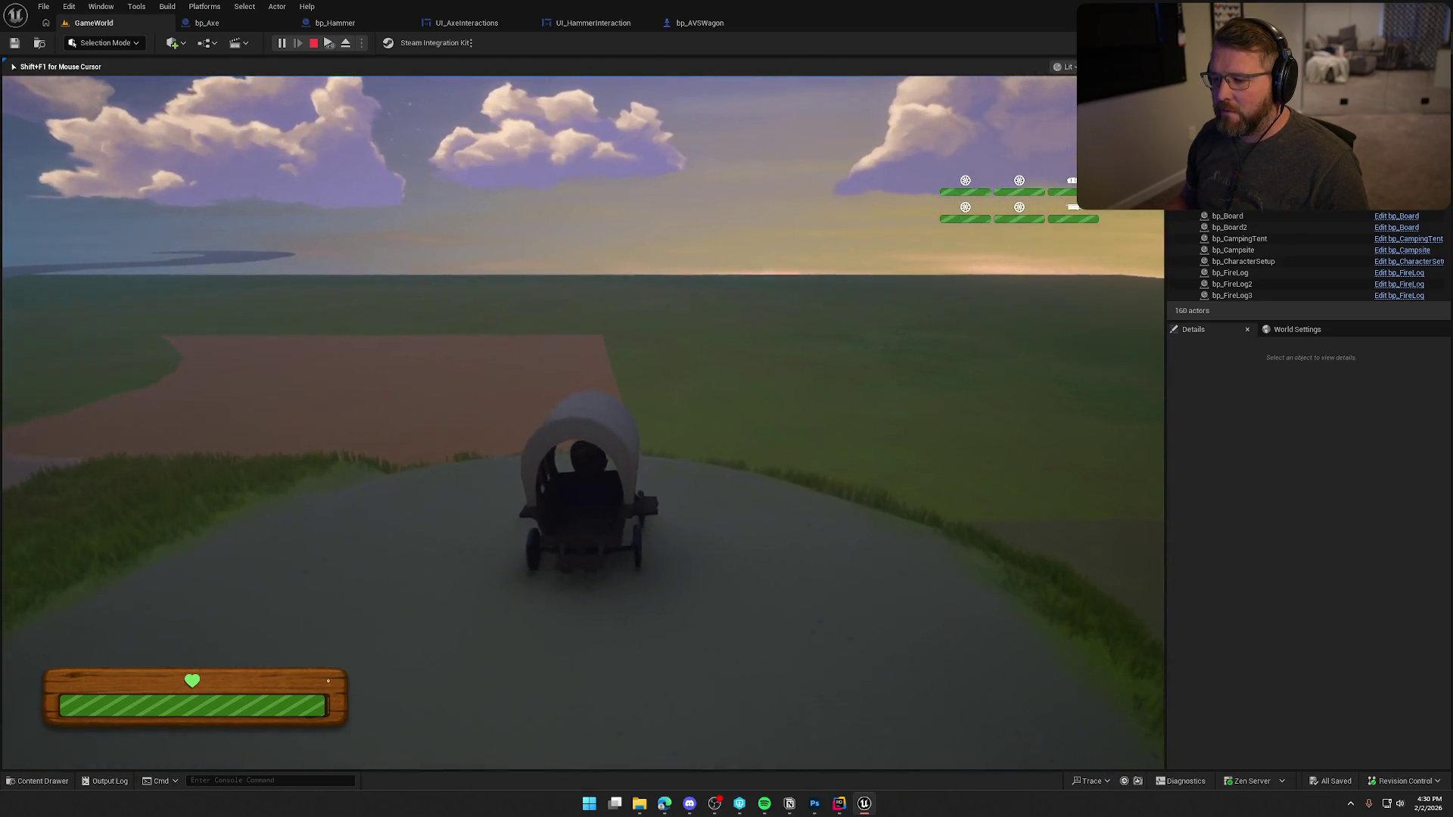
pyautogui.press('w')
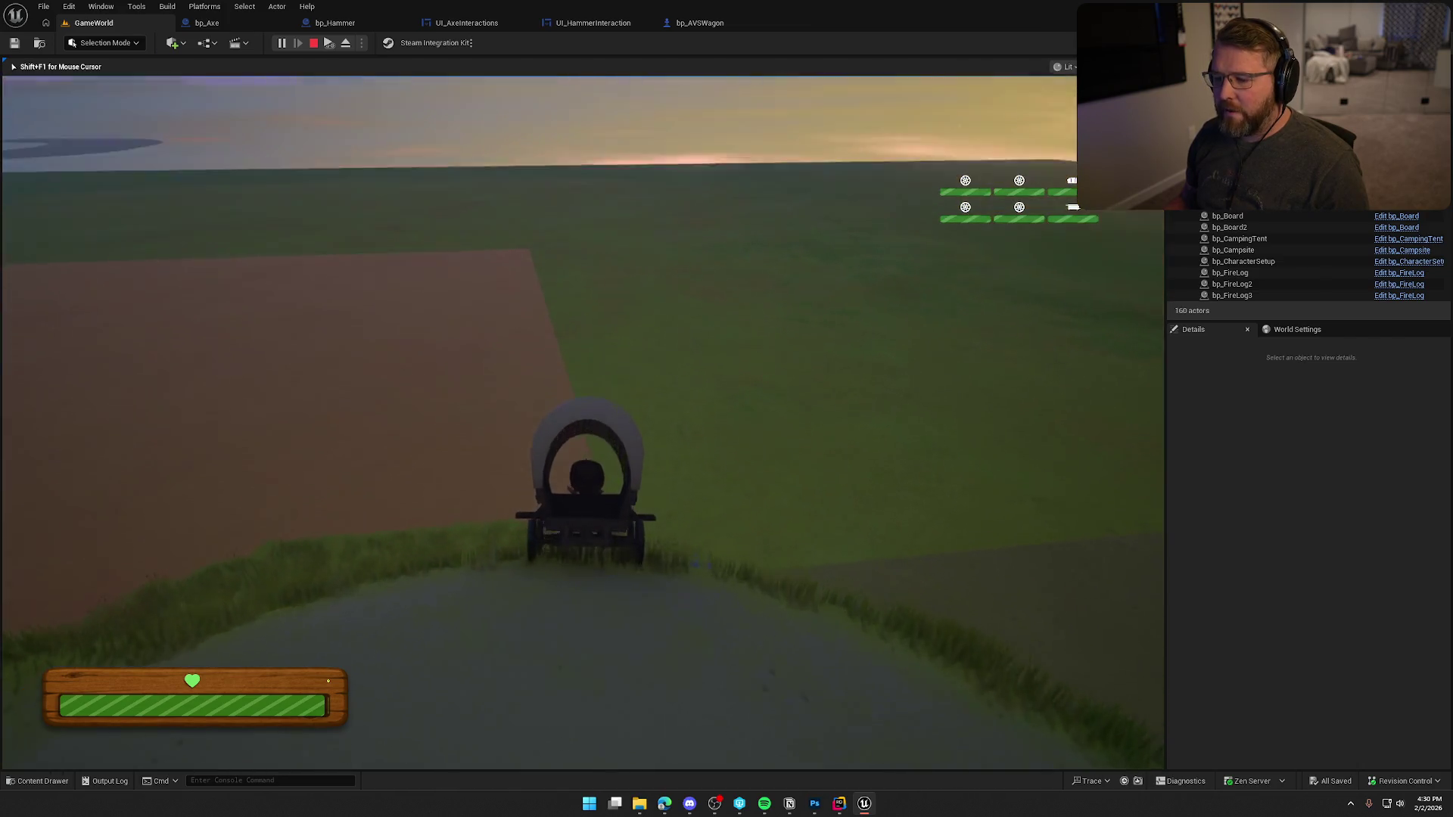
pyautogui.press('w')
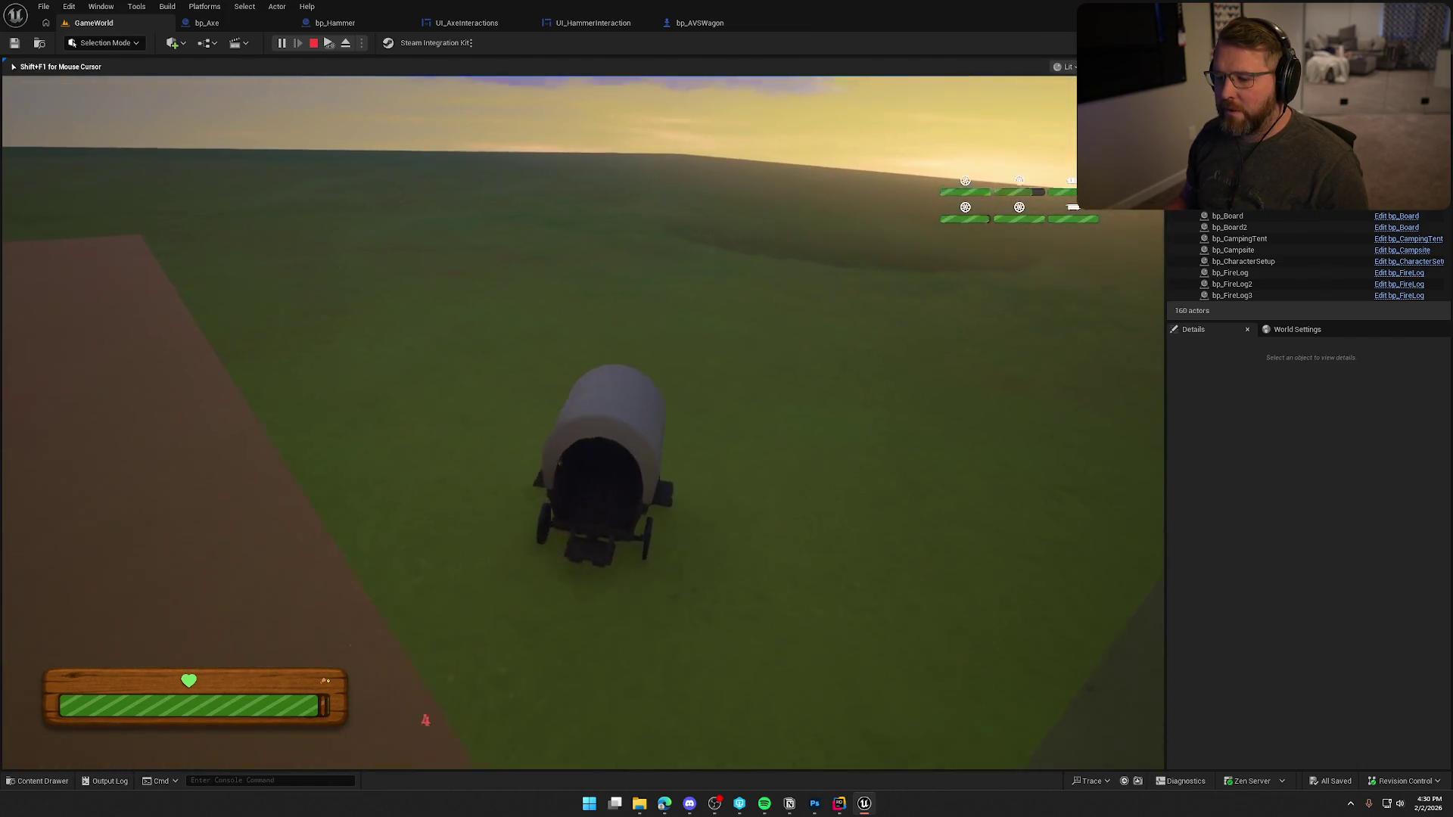
pyautogui.press('a')
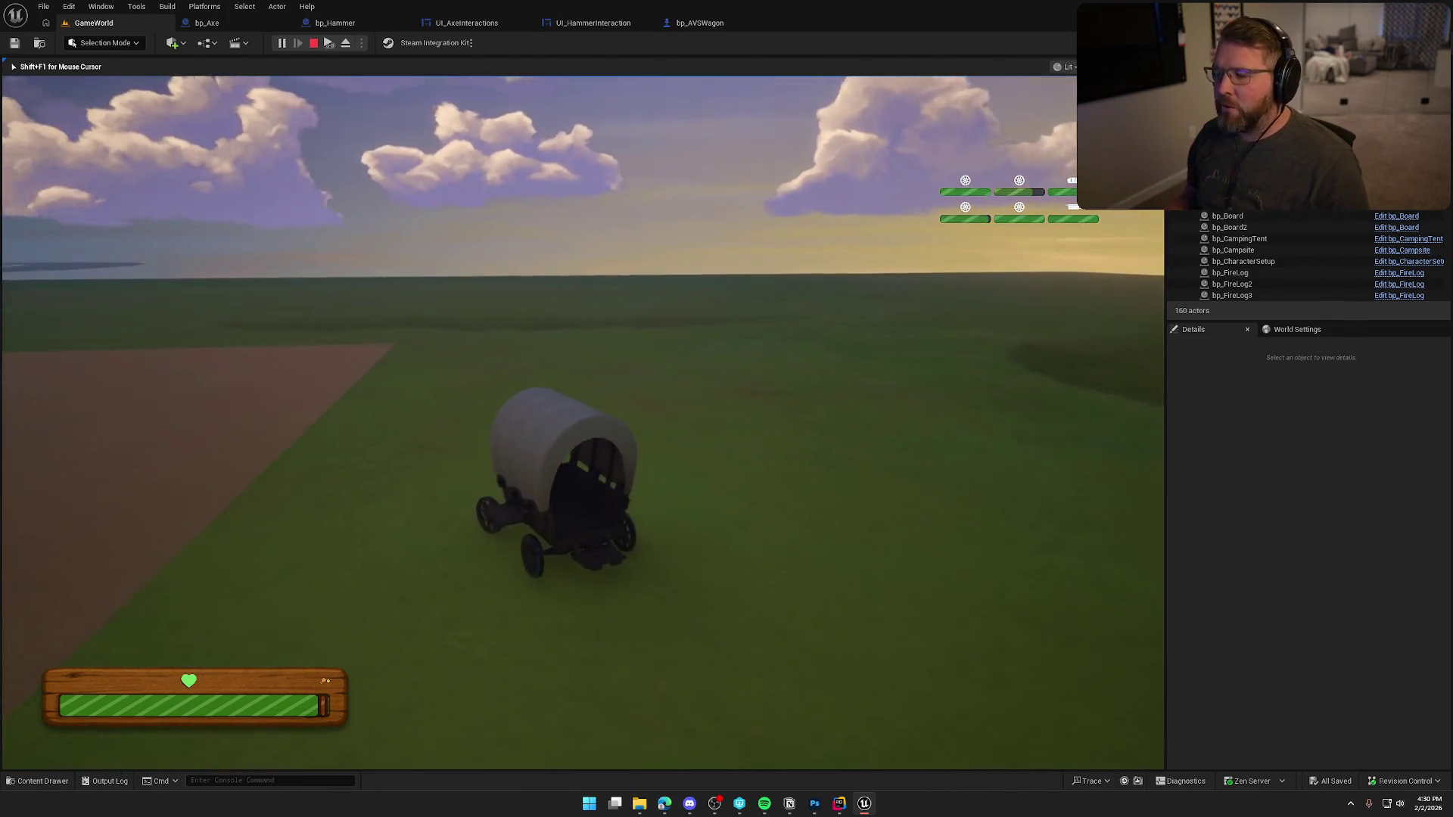
pyautogui.press('a')
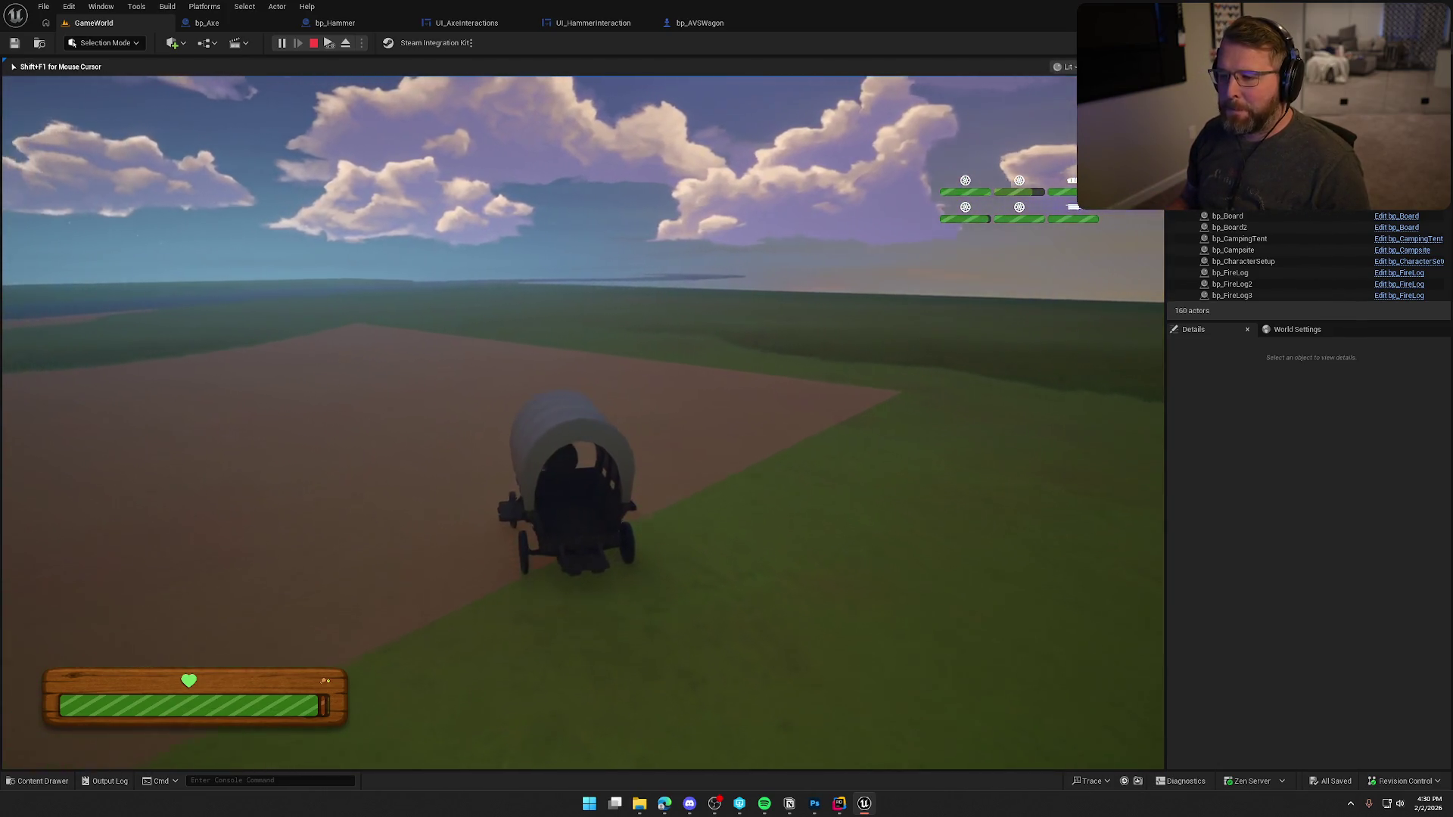
pyautogui.press('a')
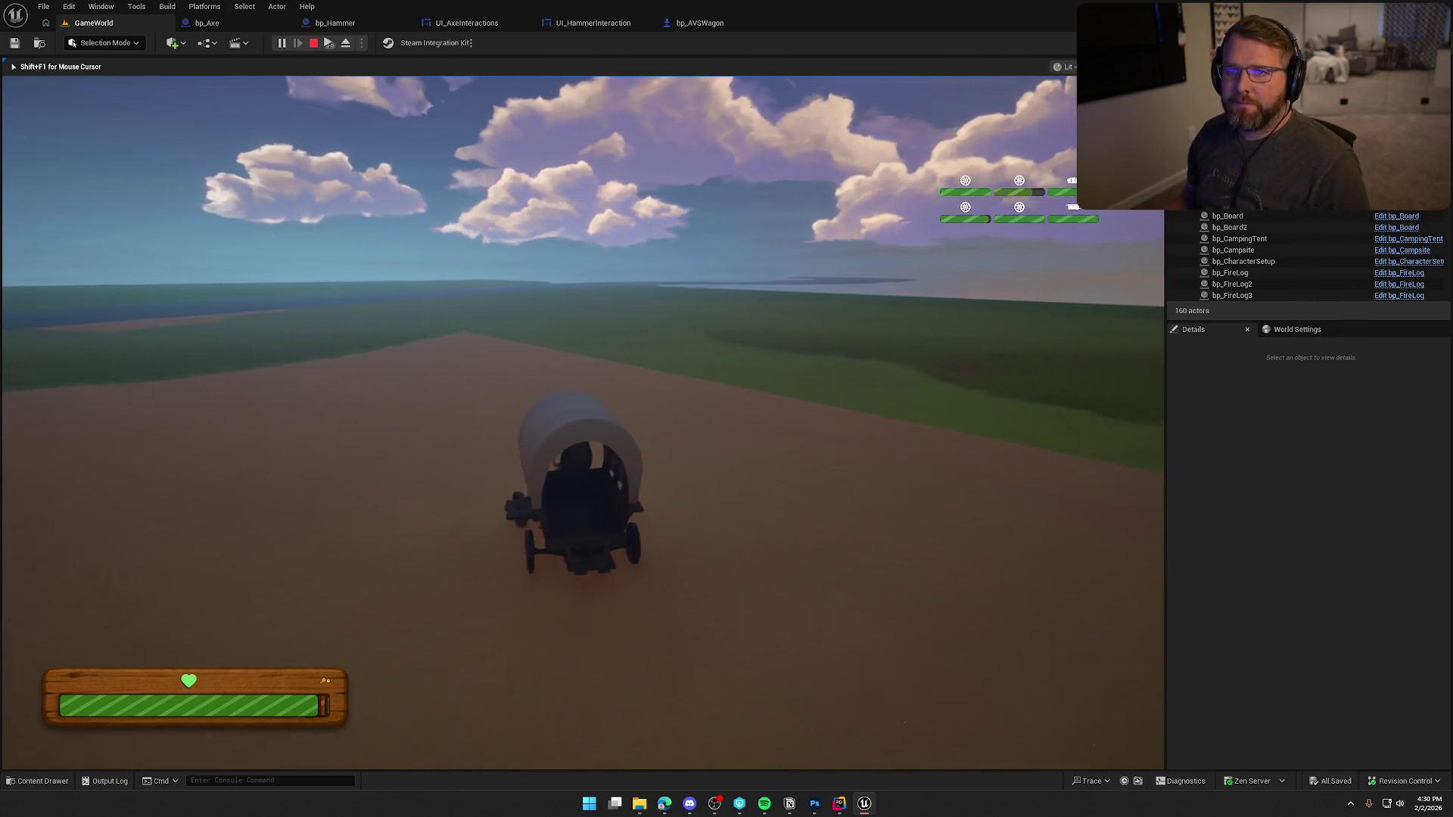
pyautogui.press('a')
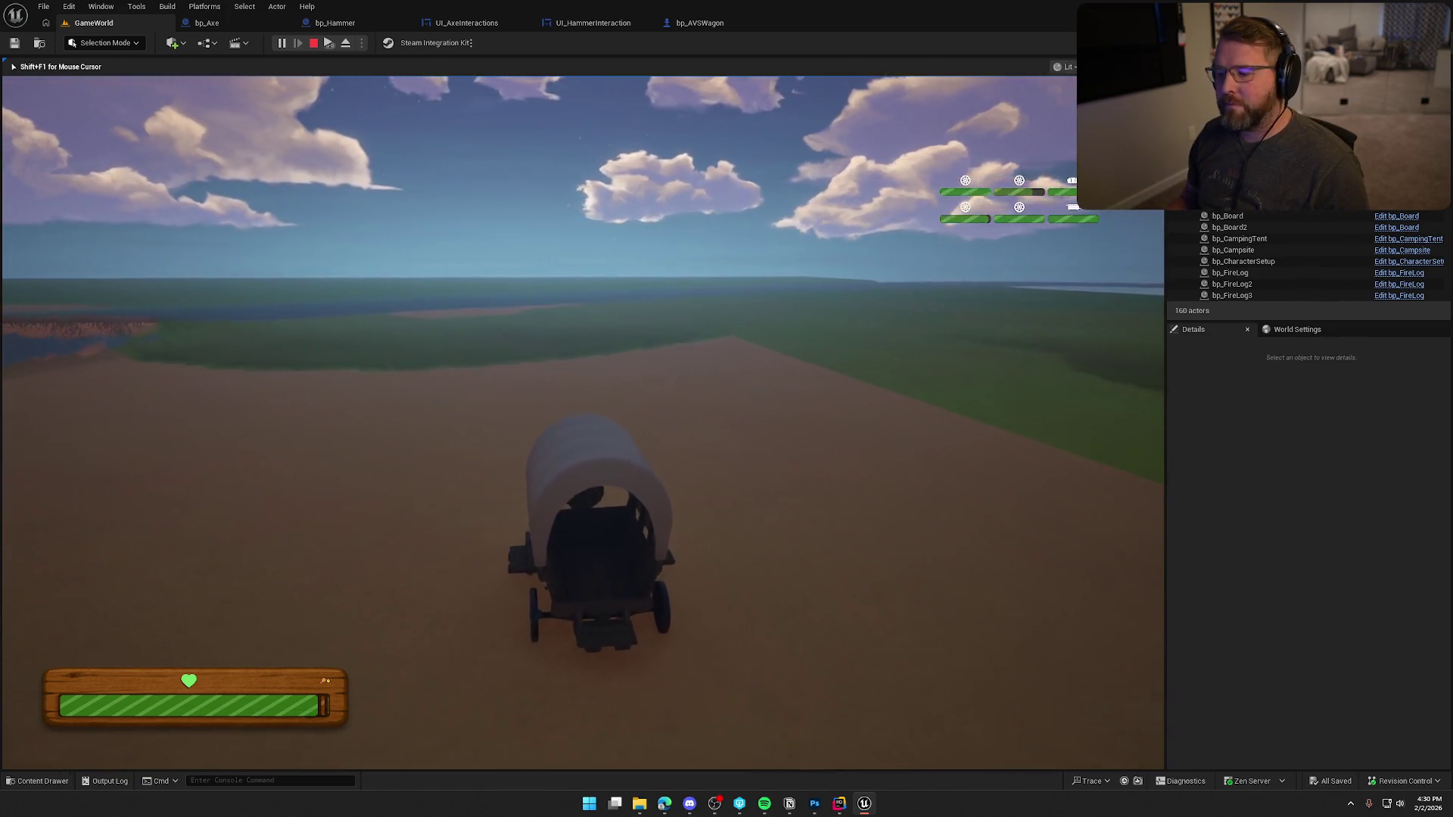
pyautogui.press('Escape')
pyautogui.moveTo(541, 281)
pyautogui.mouseDown()
pyautogui.moveTo(72, 427)
pyautogui.moveTo(633, 255)
pyautogui.mouseUp()
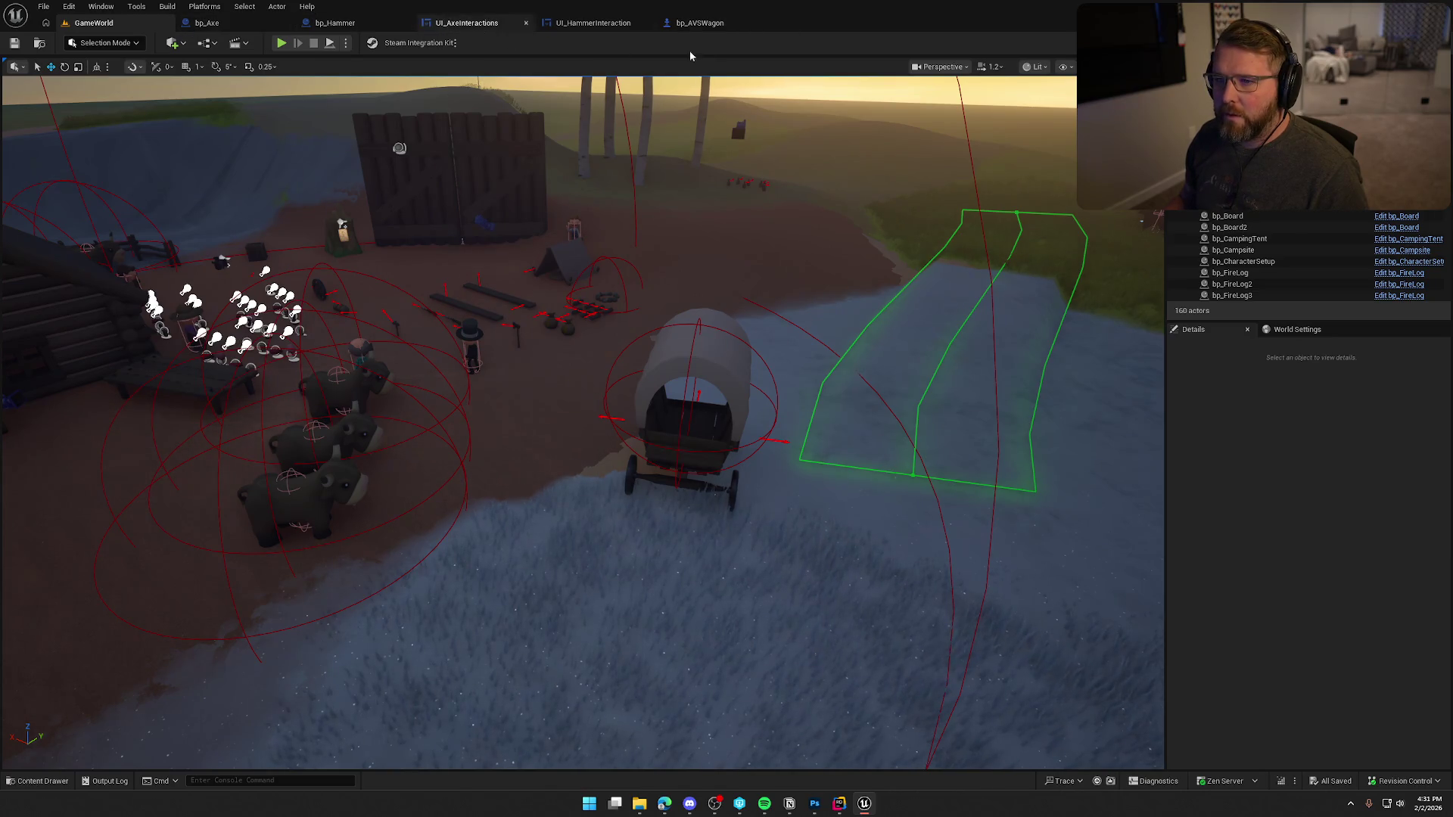
# - Find BP_LightningStrike by searching 'ightn' in the content browser and open it
pyautogui.hotkey('ctrl', 'space')
pyautogui.scroll(1, 65, 556)
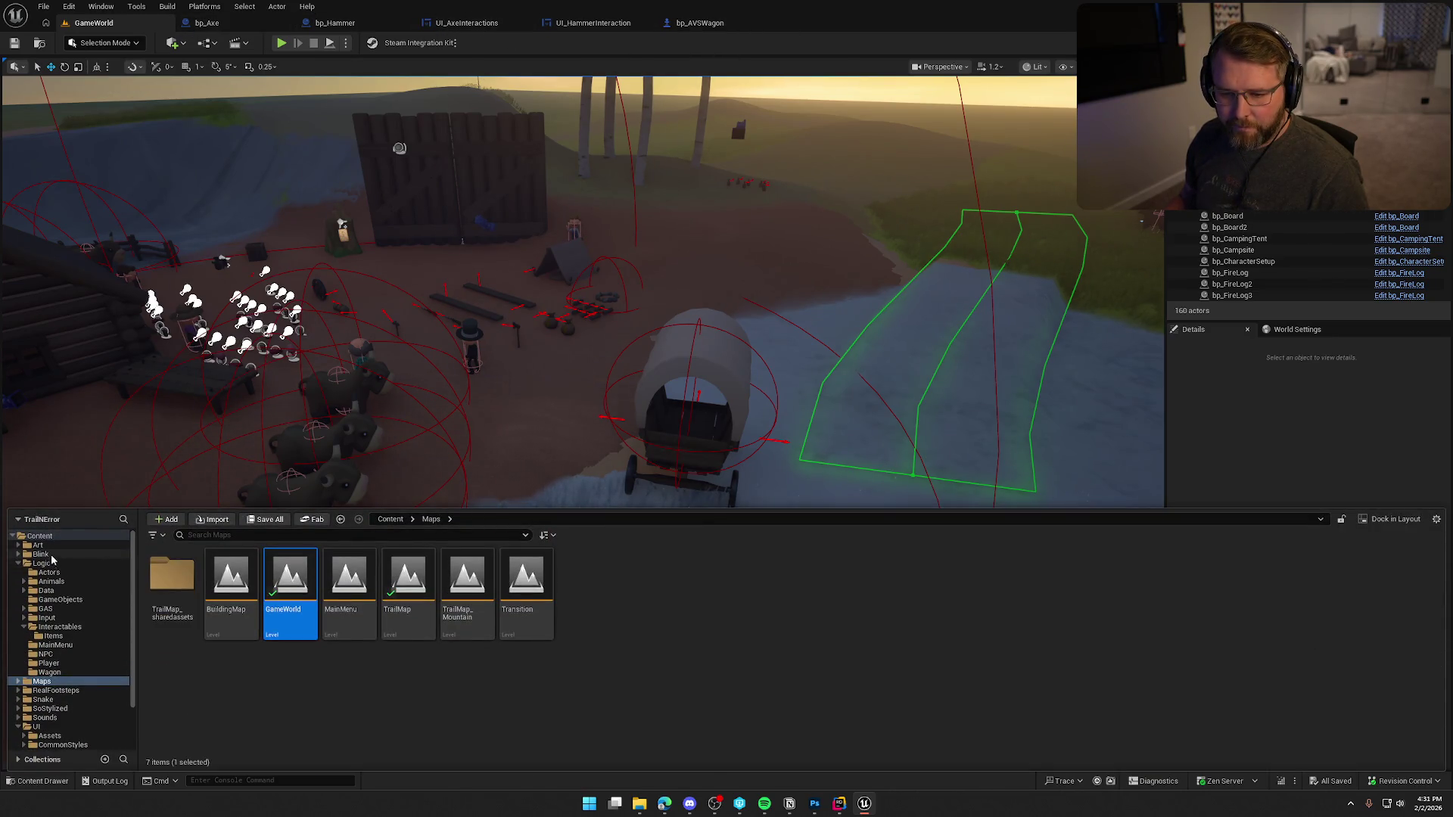
pyautogui.click(40, 536)
pyautogui.click(251, 534)
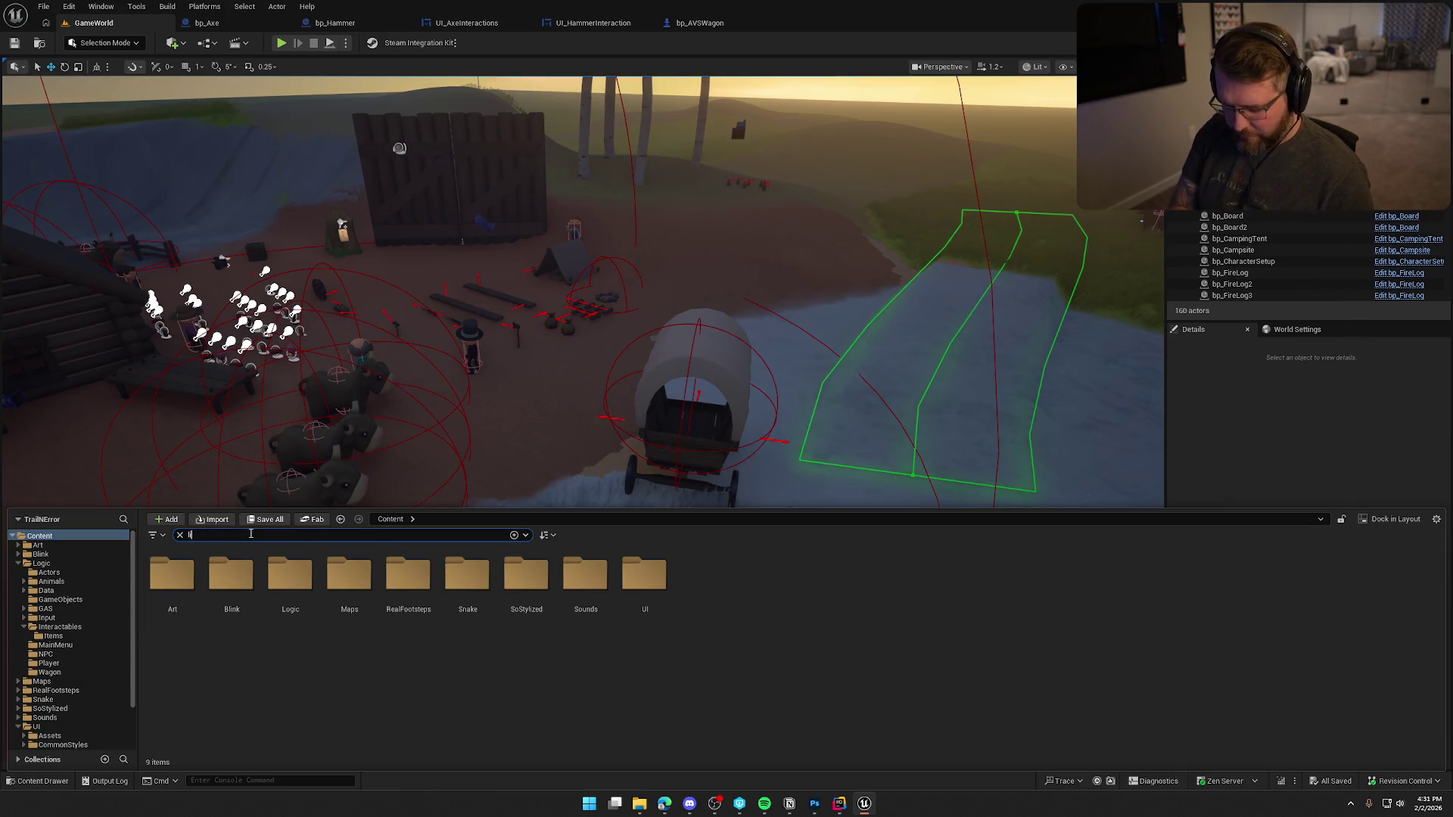
pyautogui.write('ight')
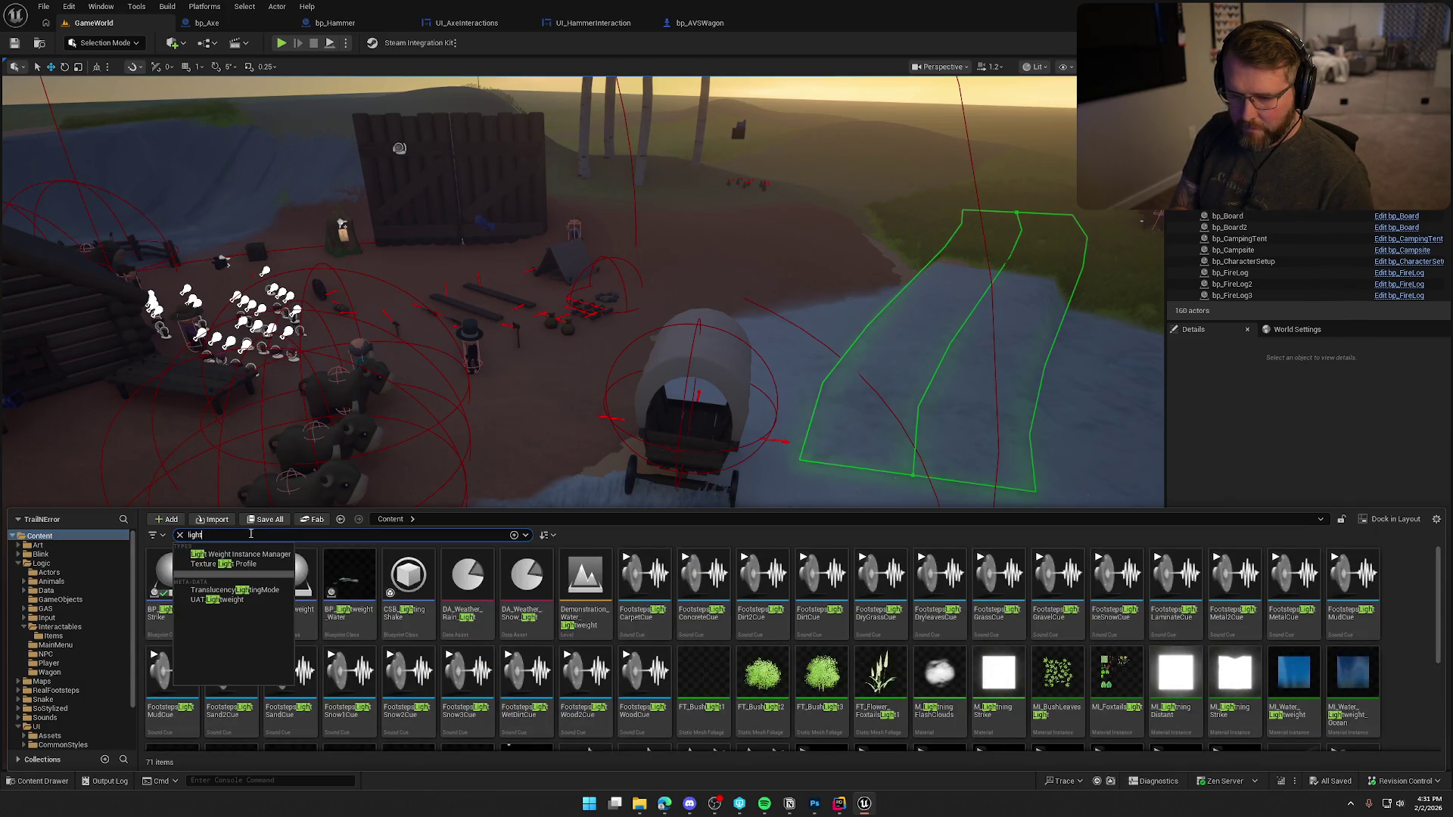
pyautogui.write('n')
pyautogui.doubleClick(173, 579)
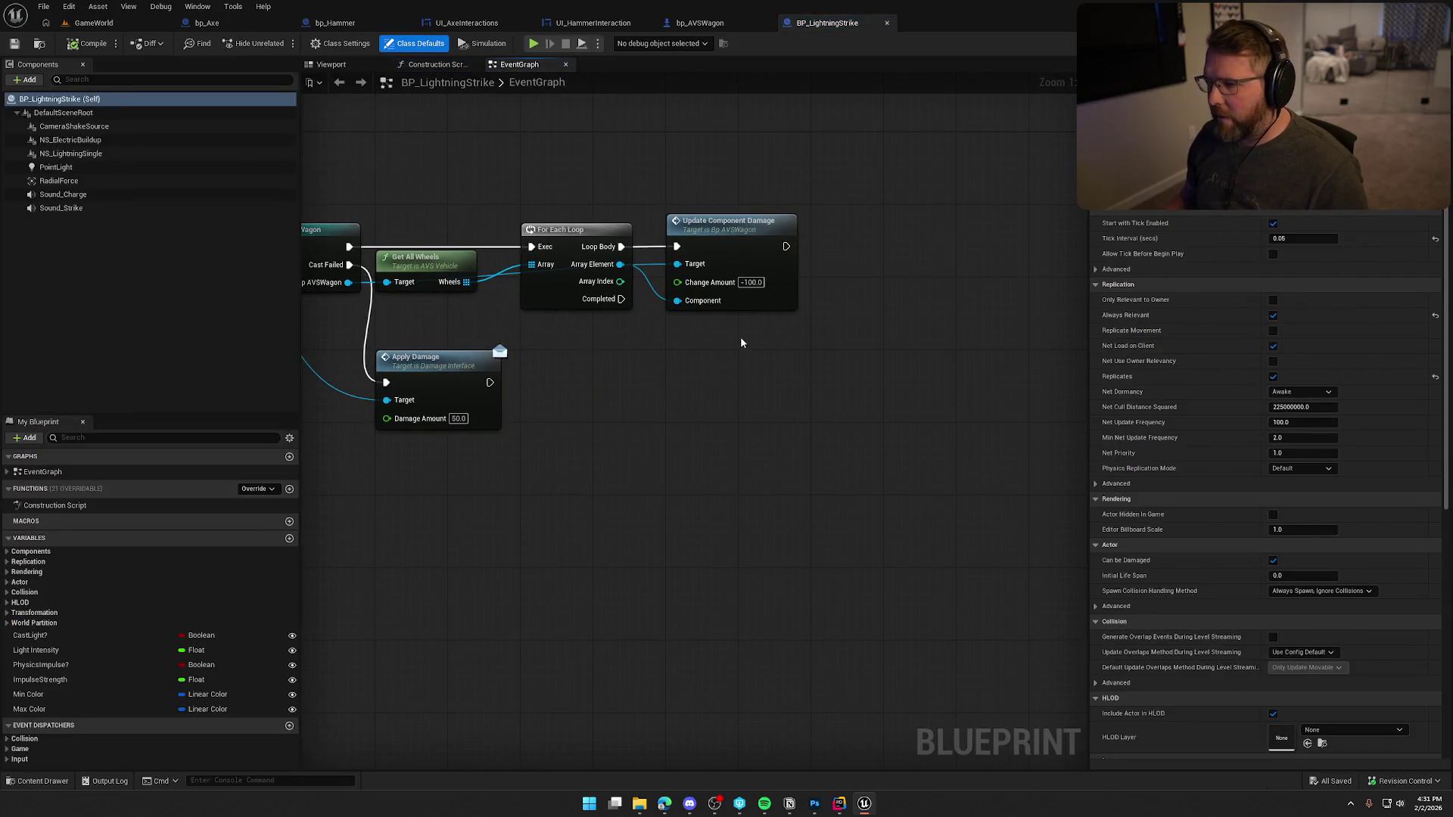
# - Change the Sphere Overlap Actors radius from 600 to 200, then return to the GameWorld viewport
pyautogui.moveTo(605, 393)
pyautogui.mouseDown()
pyautogui.moveTo(711, 415)
pyautogui.moveTo(934, 416)
pyautogui.moveTo(824, 447)
pyautogui.mouseUp()
pyautogui.click(756, 285)
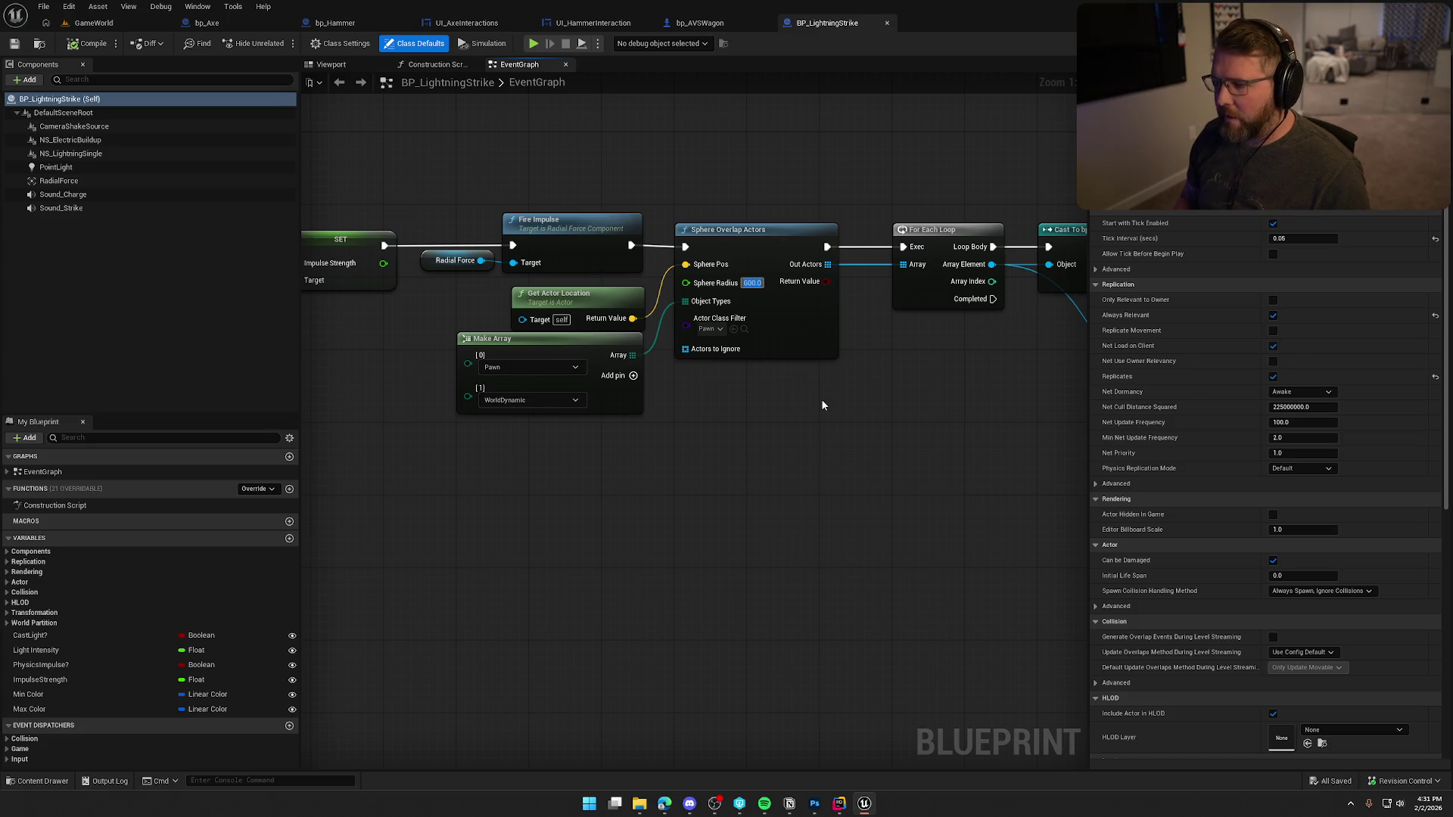
pyautogui.write('200')
pyautogui.press('Return')
pyautogui.scroll(-1, 805, 401)
pyautogui.moveTo(868, 424)
pyautogui.mouseDown()
pyautogui.moveTo(523, 393)
pyautogui.moveTo(694, 379)
pyautogui.mouseUp()
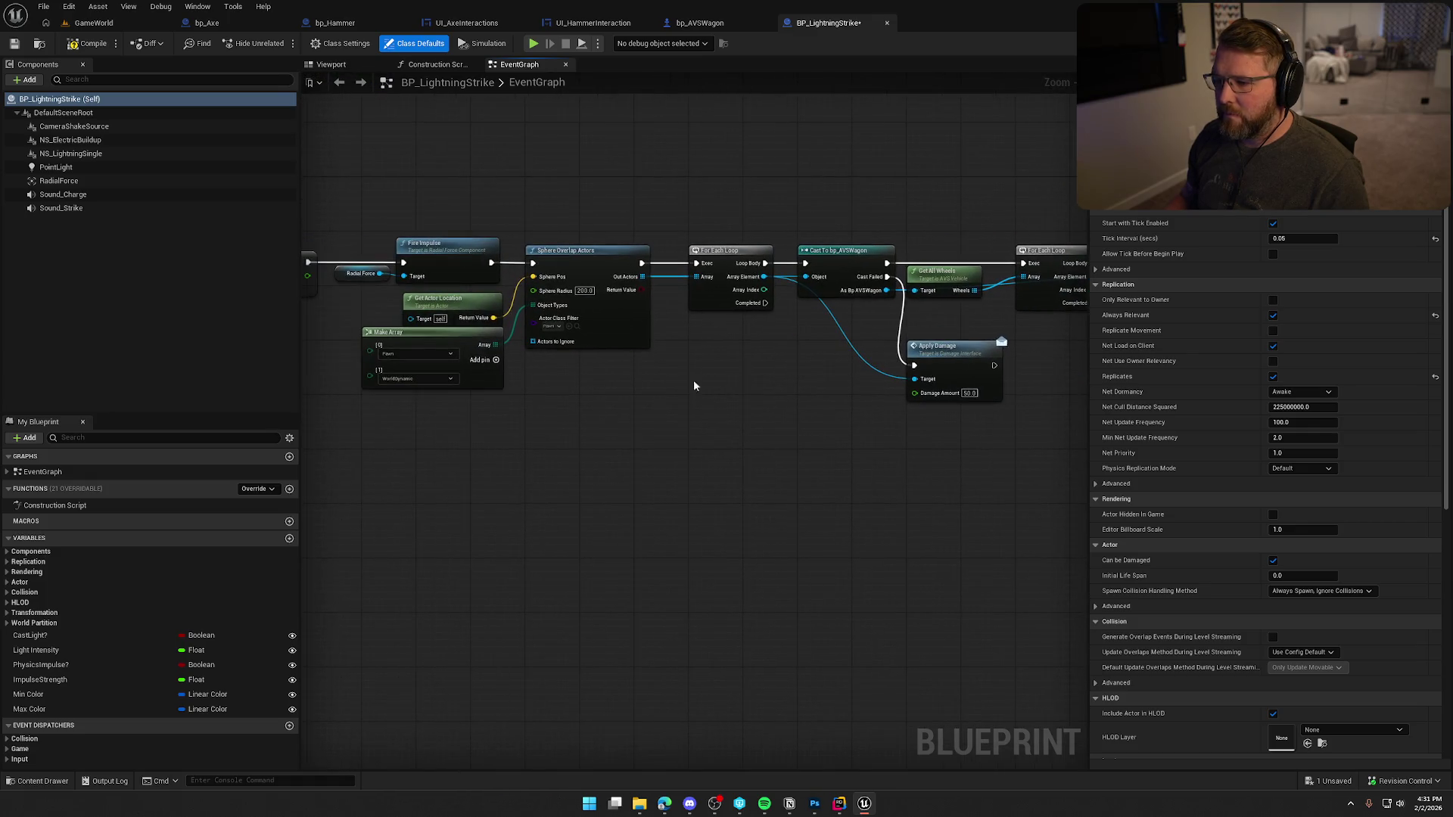
pyautogui.click(102, 27)
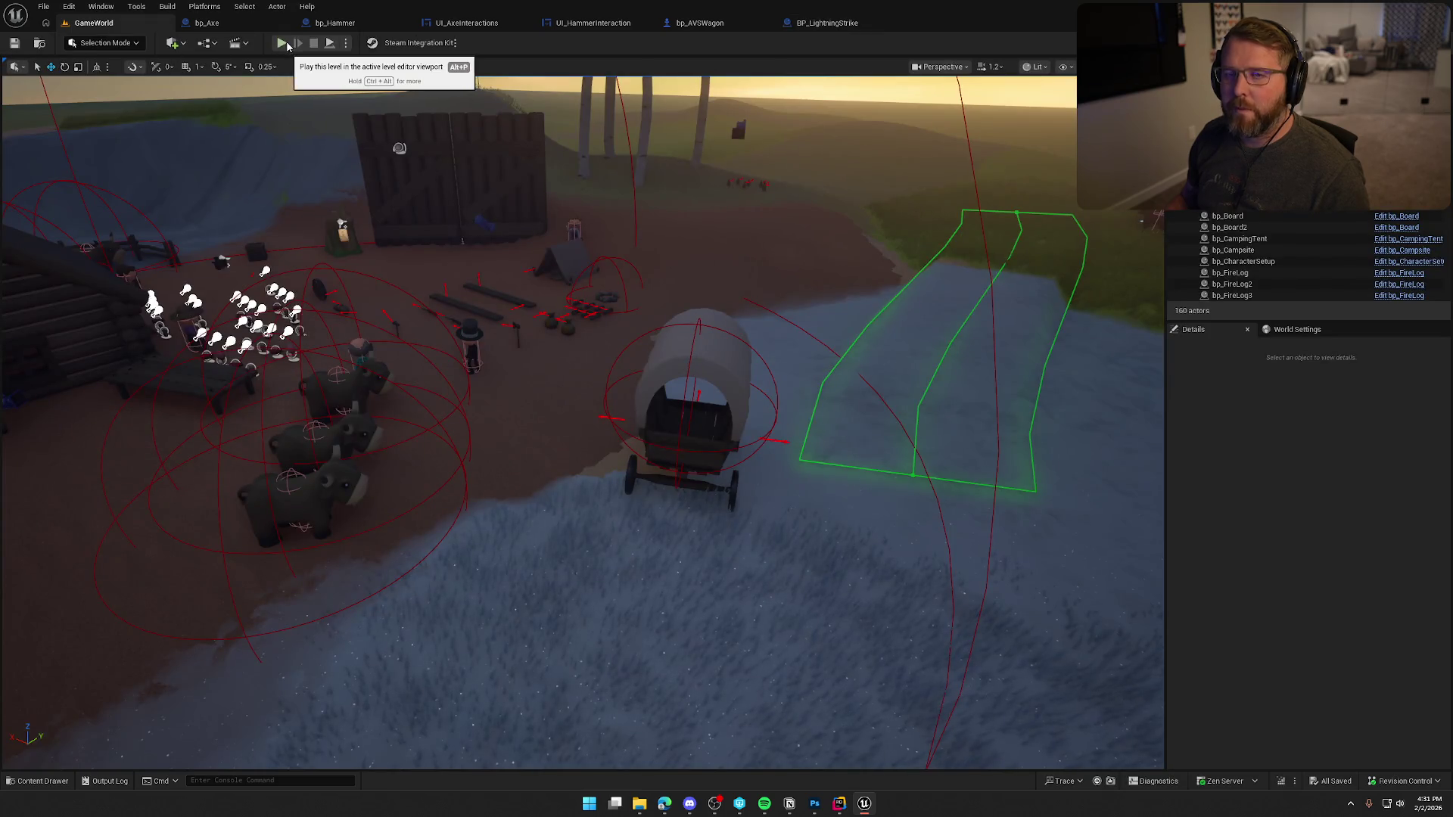
pyautogui.click(280, 44)
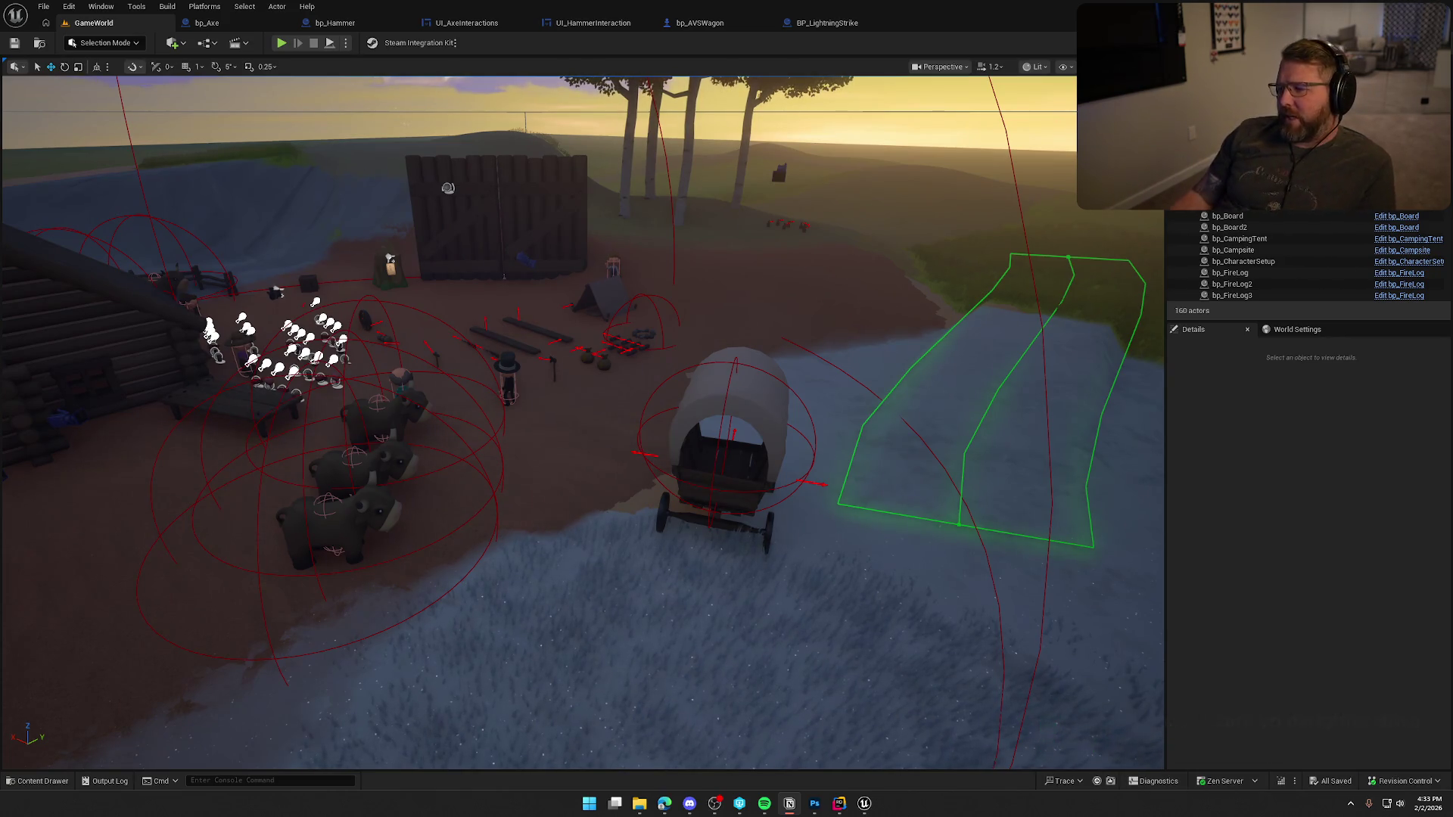
# - Turn on Game View and close the bp_Axe, bp_Hammer and remaining asset tabs, leaving GameWorld
pyautogui.moveTo(783, 344); pyautogui.dragTo(782, 342)
pyautogui.press('g')
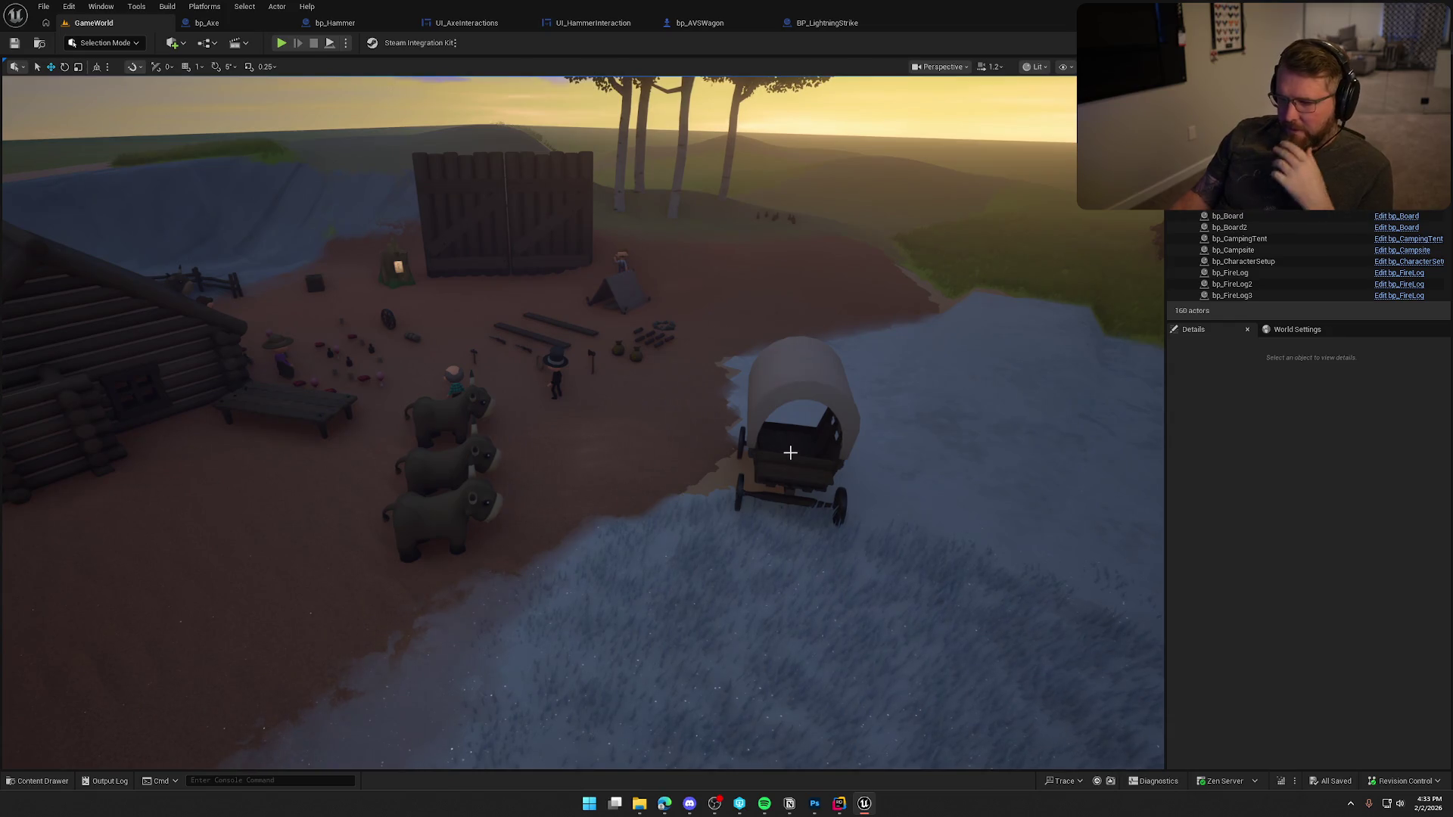
pyautogui.middleClick(226, 28)
pyautogui.middleClick(226, 28)
pyautogui.middleClick(225, 27)
pyautogui.middleClick(226, 27)
pyautogui.middleClick(225, 27)
pyautogui.middleClick(225, 27)
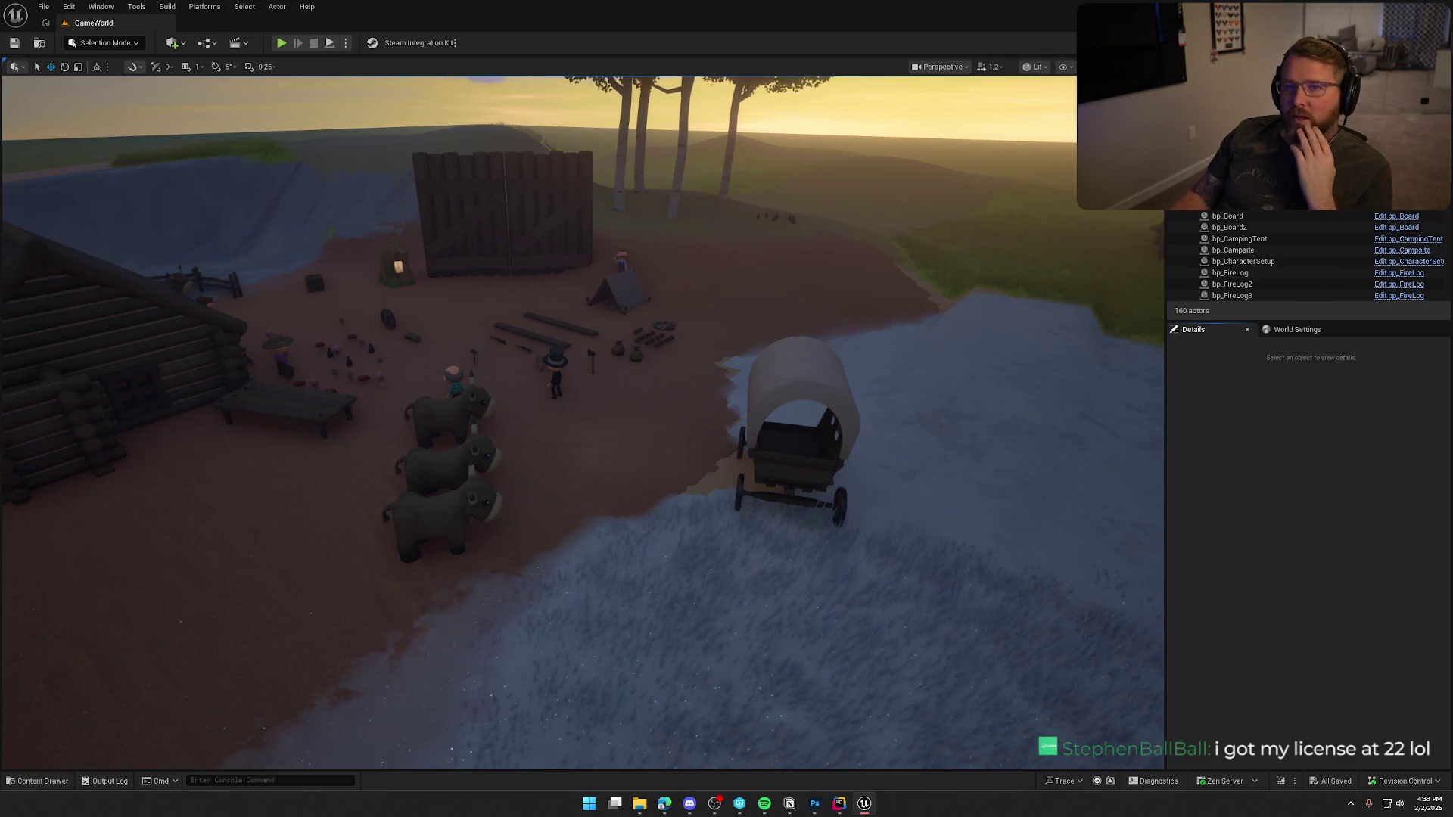
pyautogui.hotkey('alt', 'Tab')
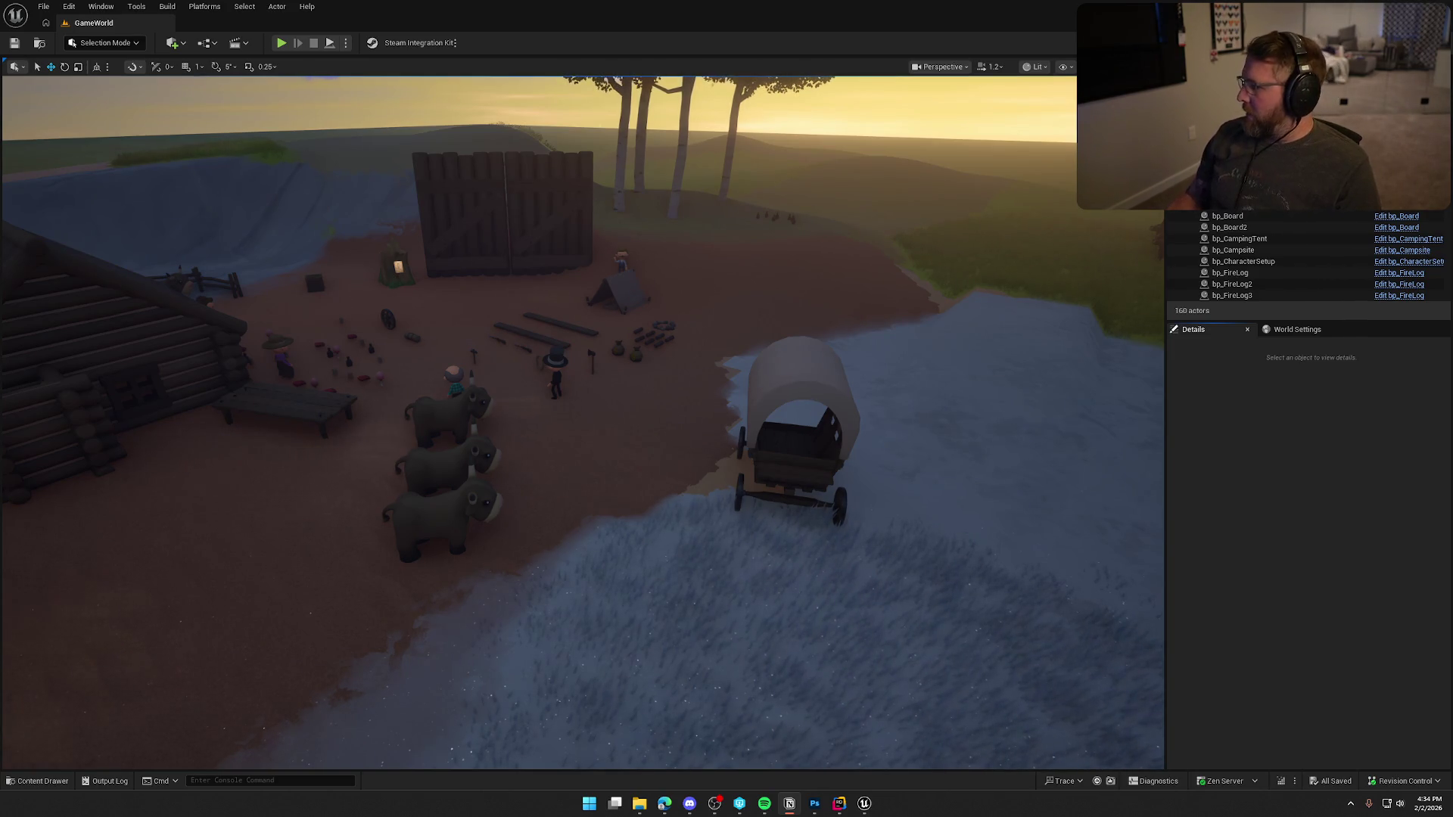
pyautogui.click(1289, 513)
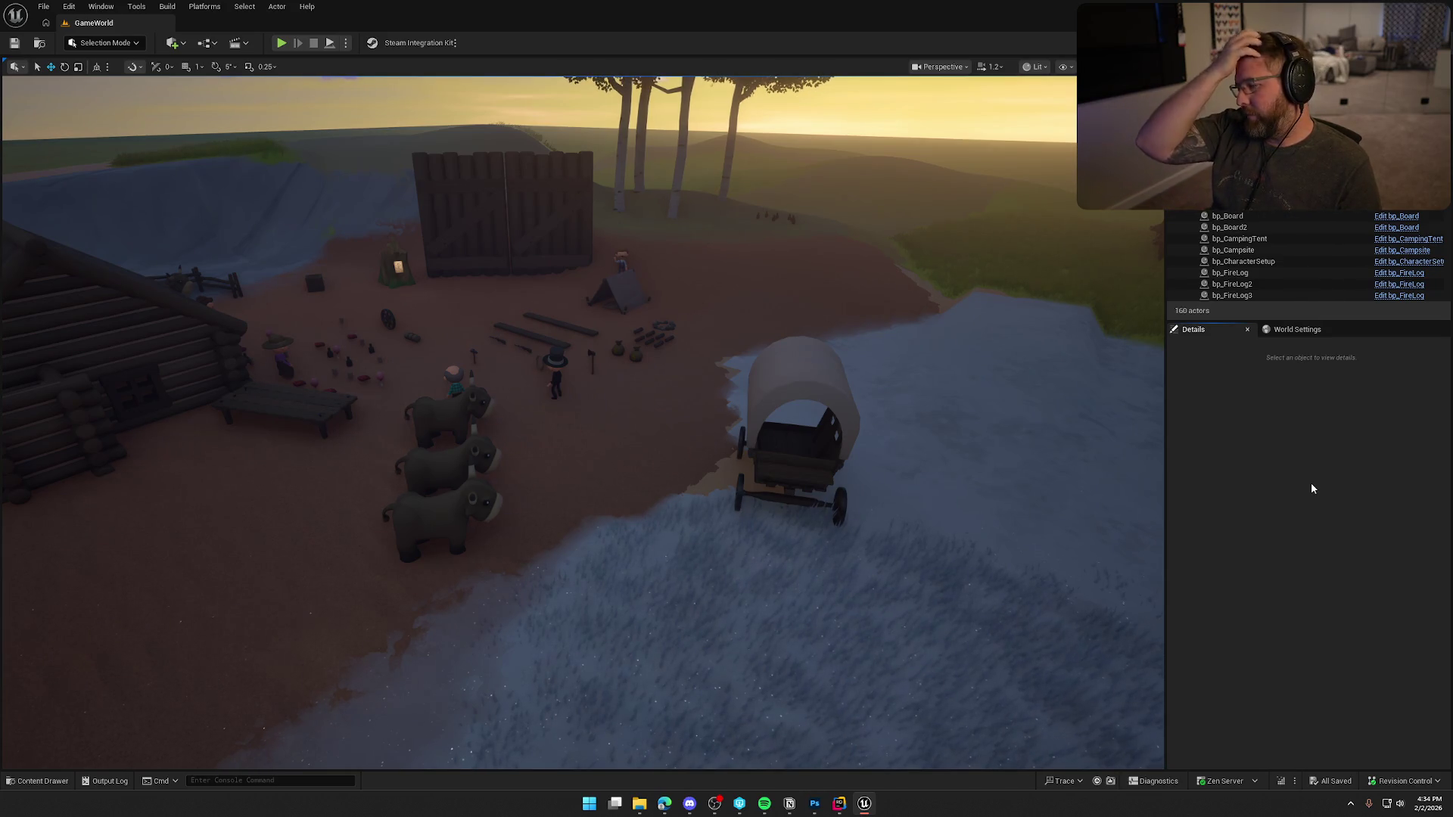
# - Return from Notion to the Unreal Editor and quit it with Alt+F4
pyautogui.hotkey('alt', 'Tab')
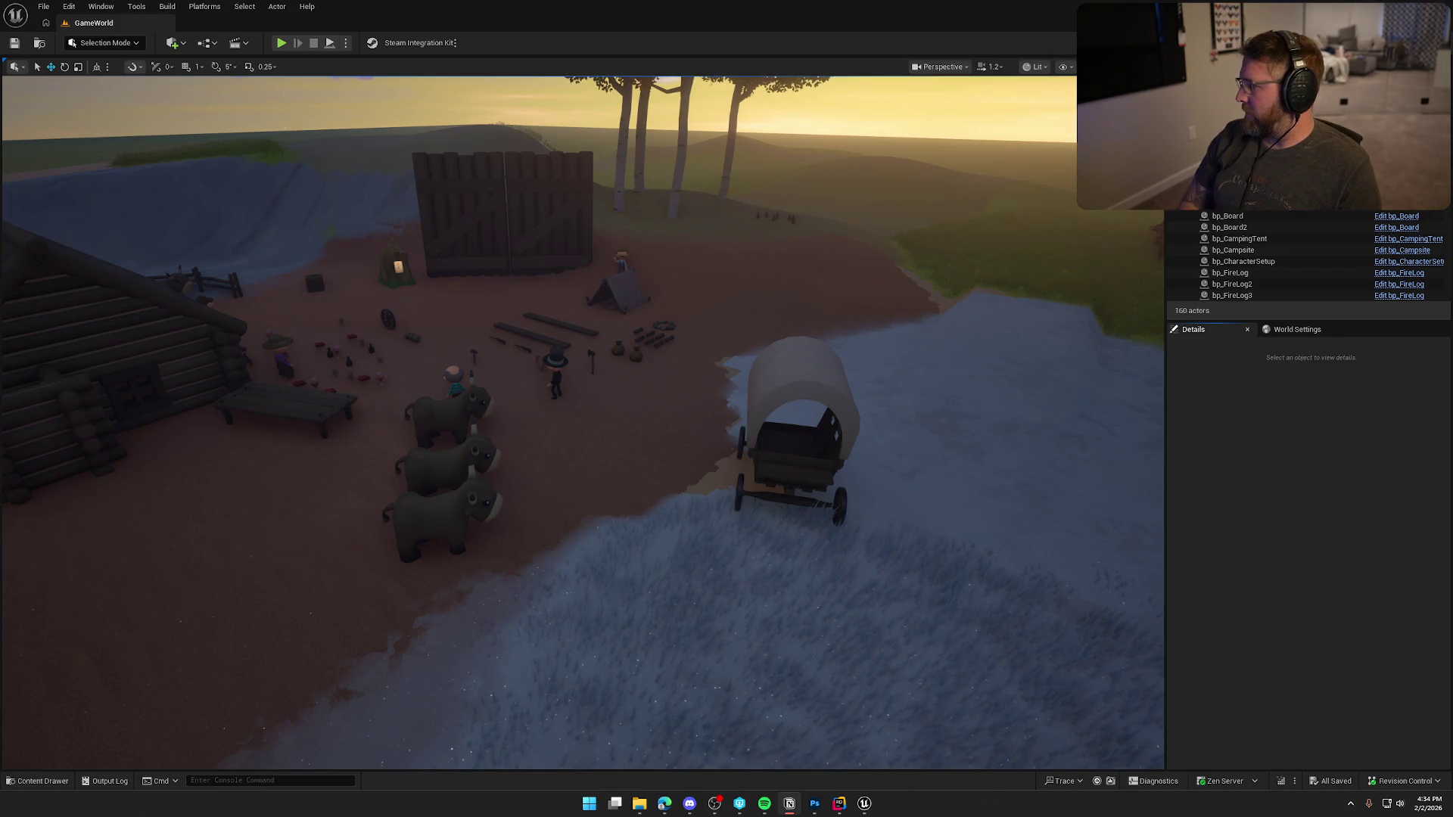
pyautogui.click(1251, 497)
pyautogui.hotkey('alt', 'F4')
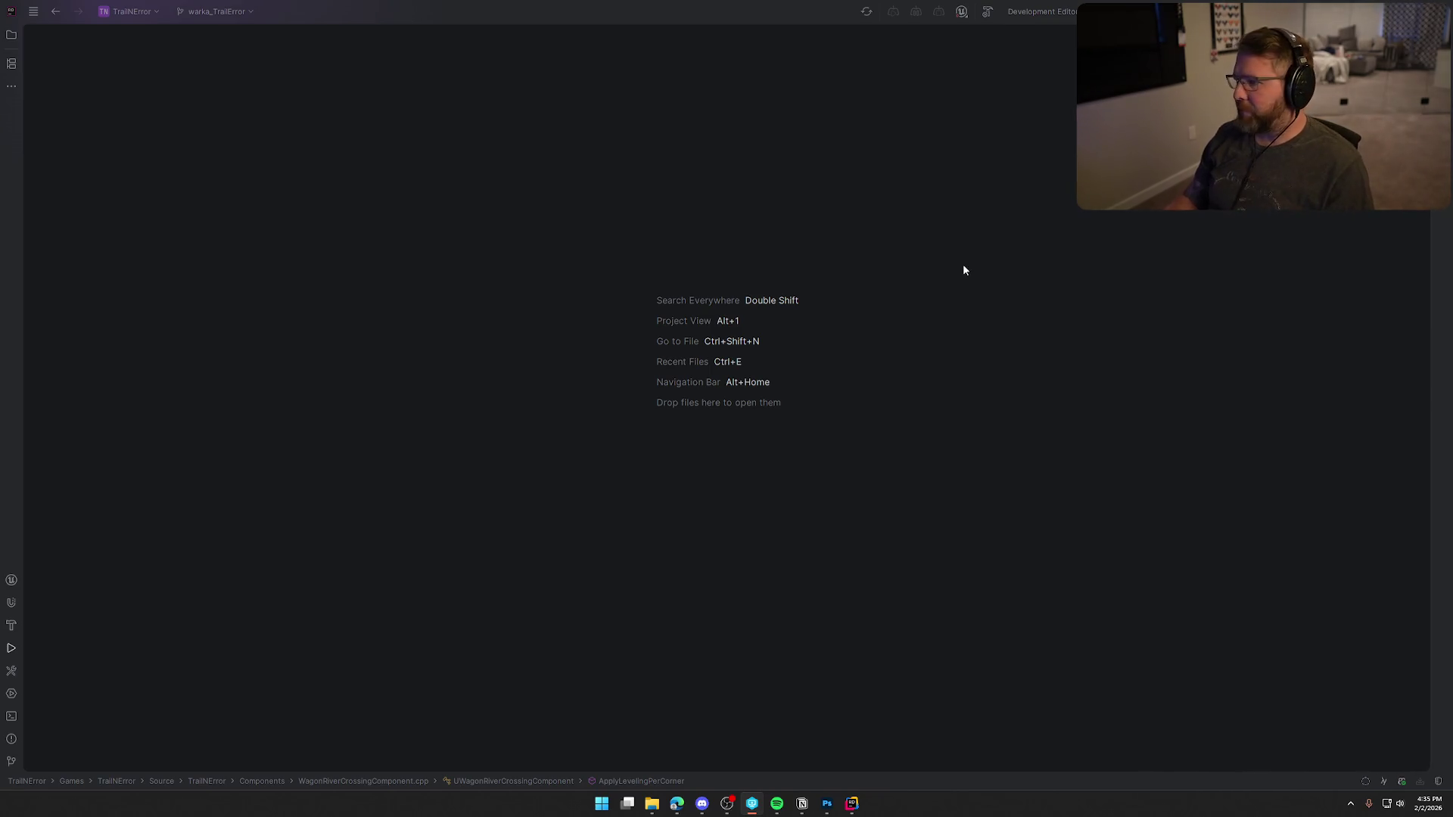
# - Close Rider, then restore the GameStop Power Packs browser window and maximize it
pyautogui.click(1434, 12)
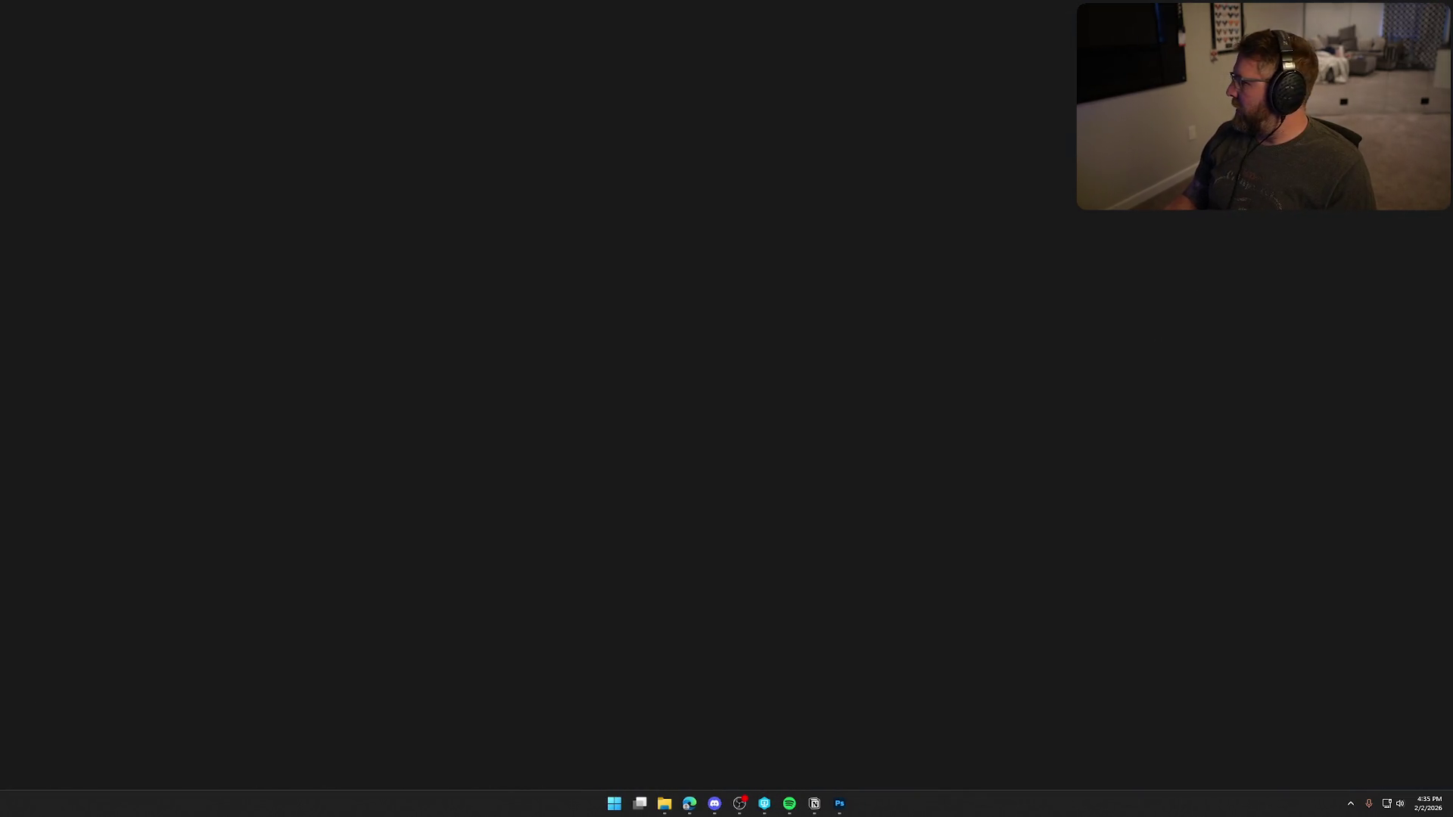
pyautogui.click(814, 804)
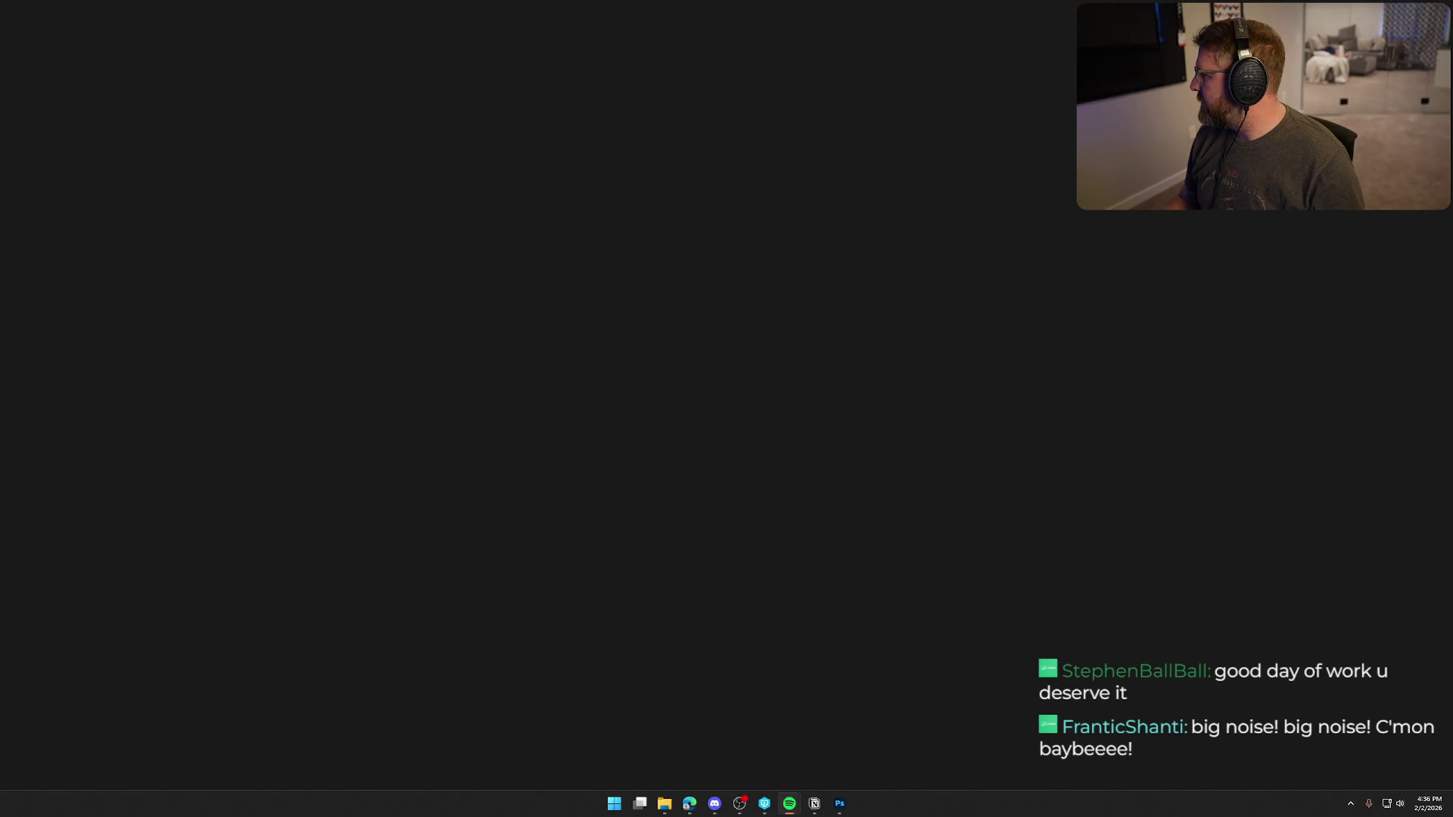
pyautogui.click(688, 803)
pyautogui.doubleClick(773, 103)
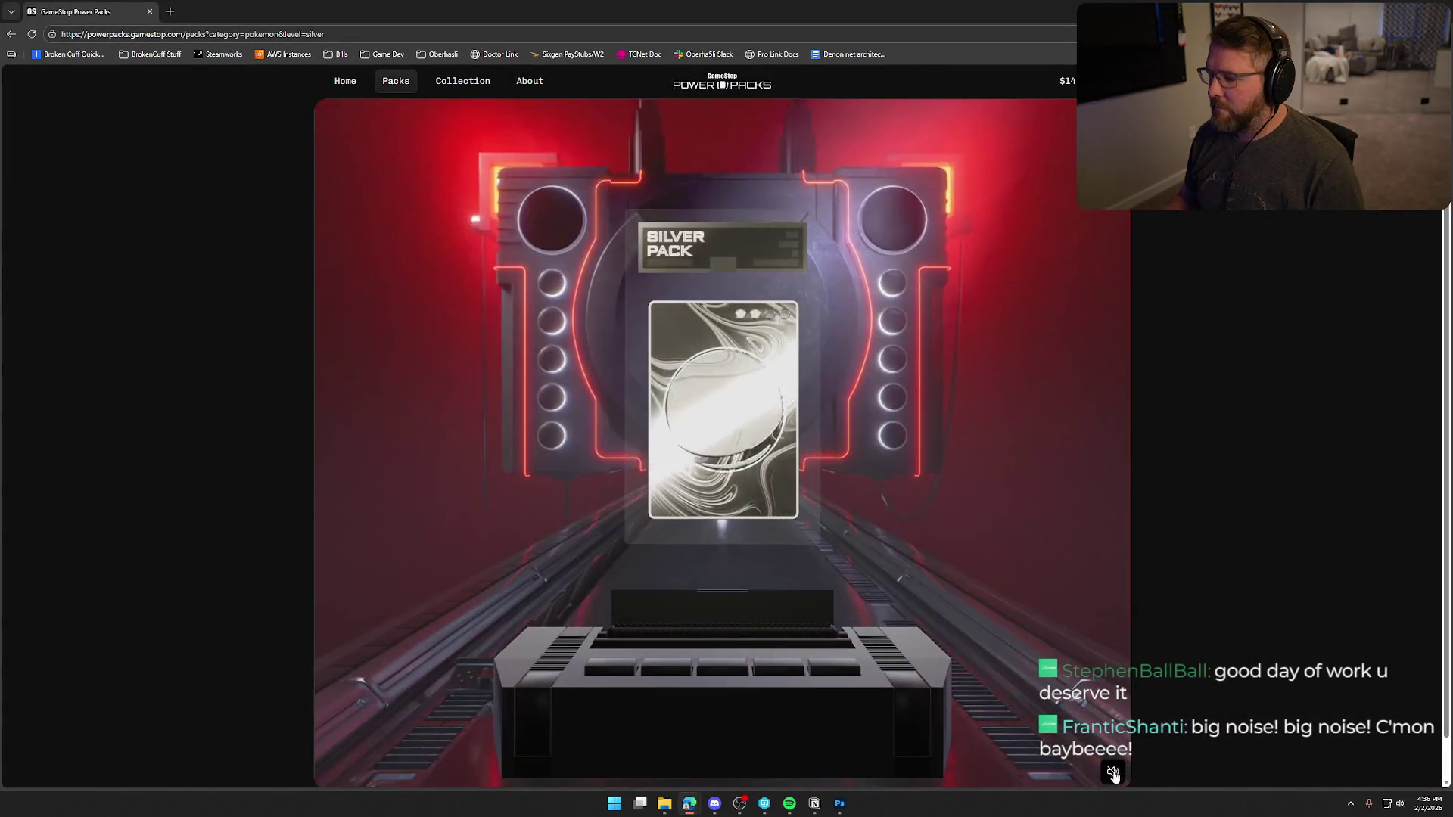
# - Unmute the pack opening, maximize the browser while the Starter pack opens, then drag it off-screen
pyautogui.click(1112, 772)
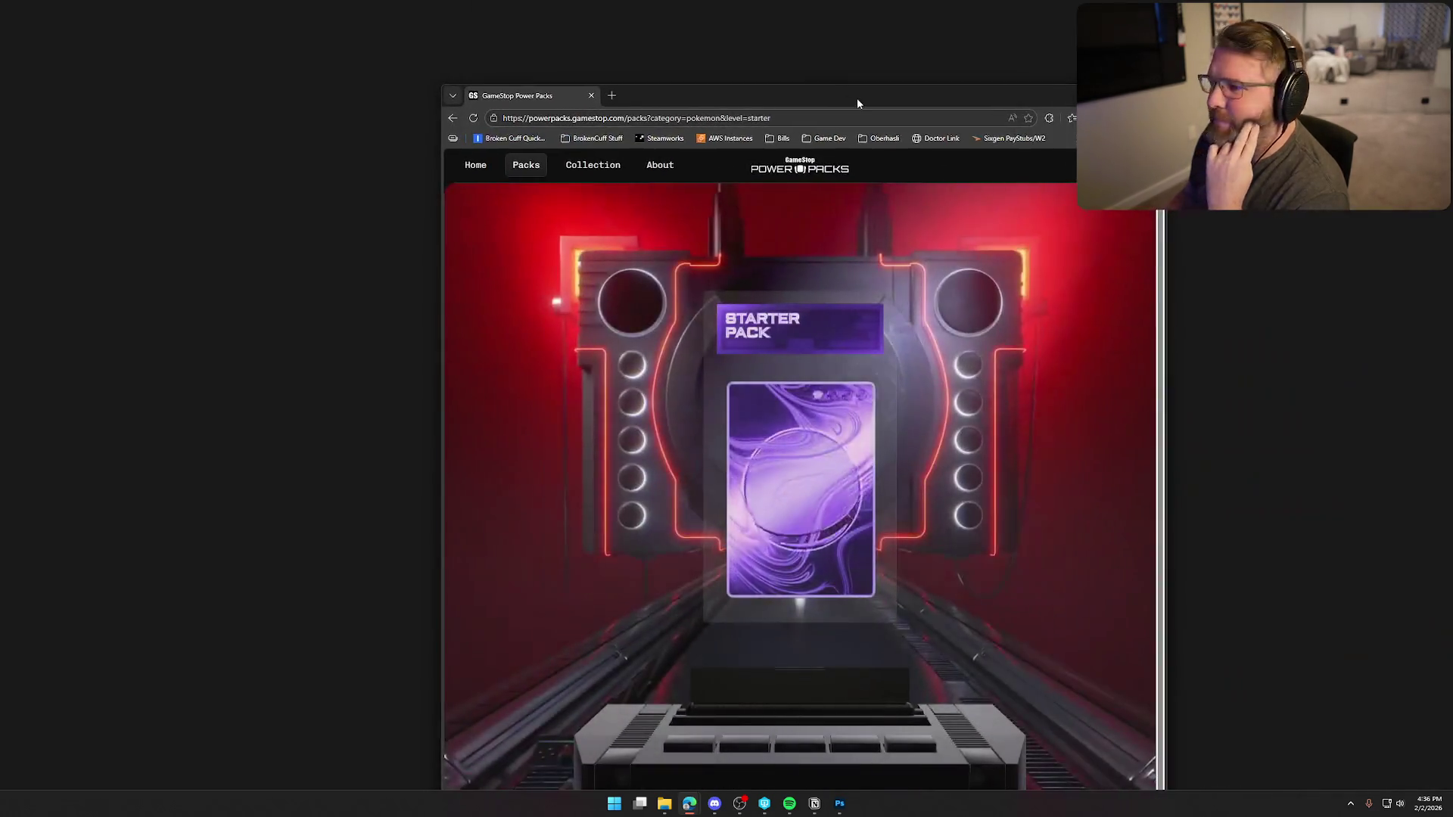
pyautogui.doubleClick(857, 97)
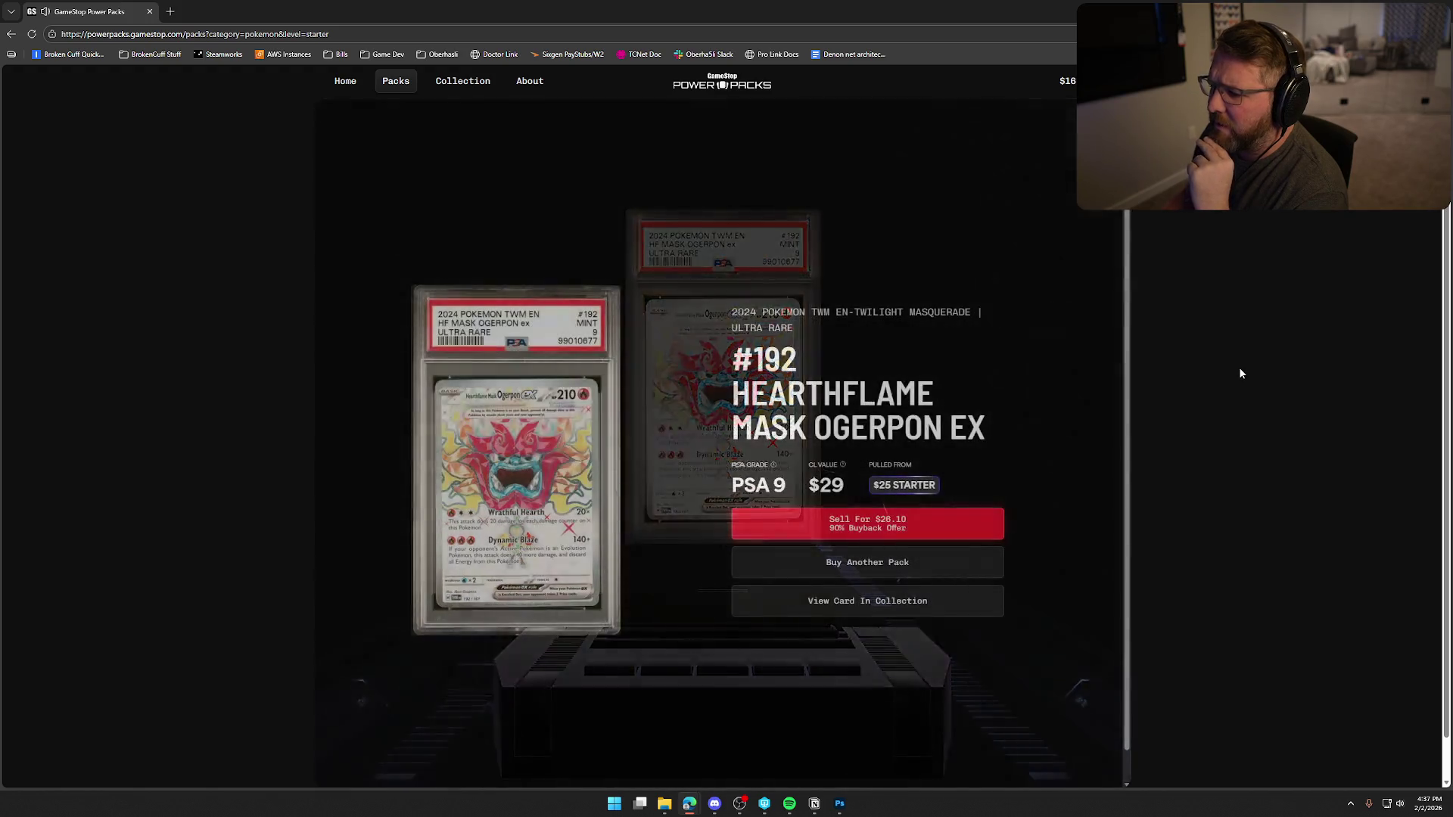
pyautogui.moveTo(692, 26); pyautogui.dragTo(1452, 26)
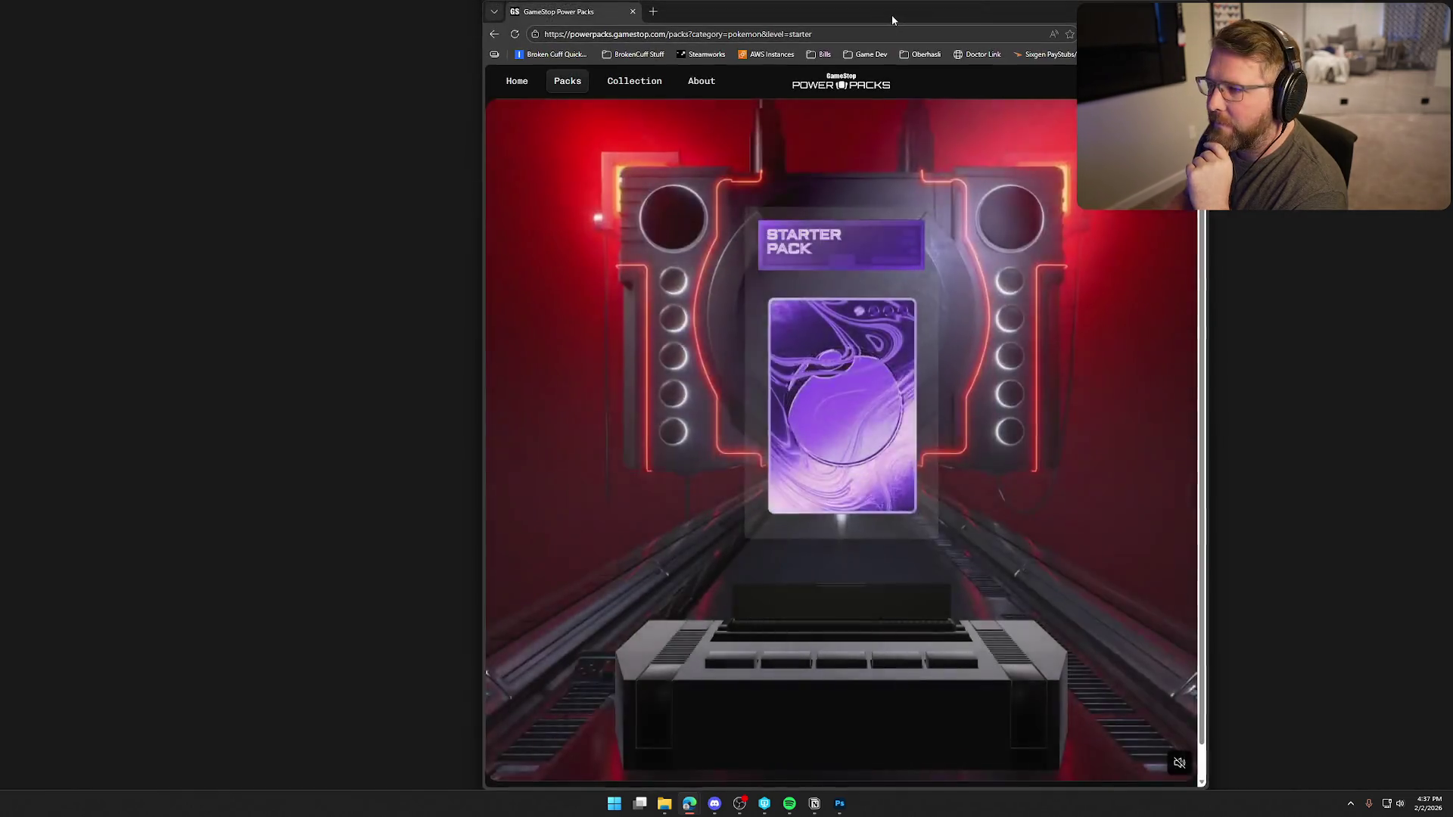
pyautogui.doubleClick(892, 15)
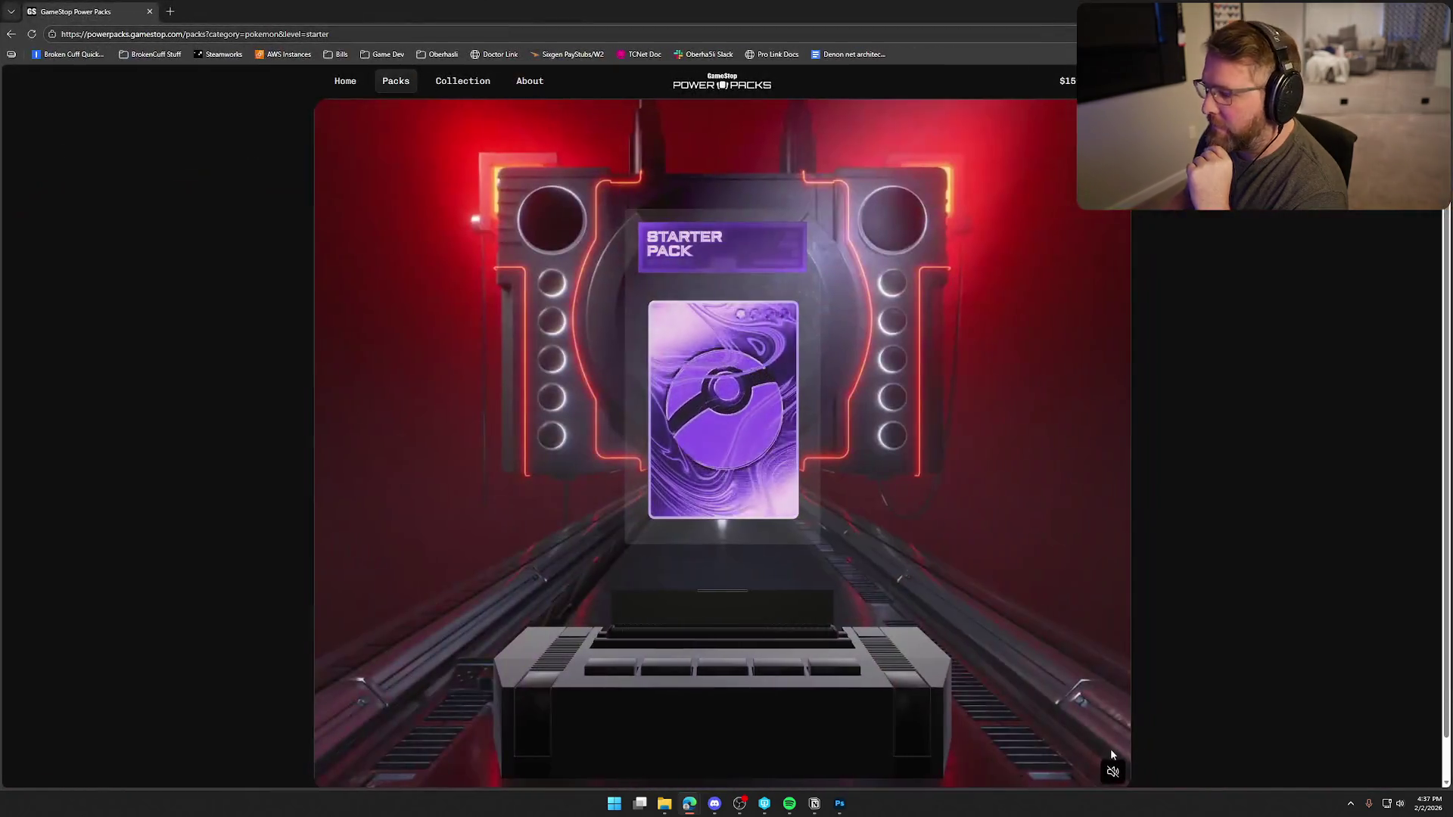
pyautogui.click(1114, 771)
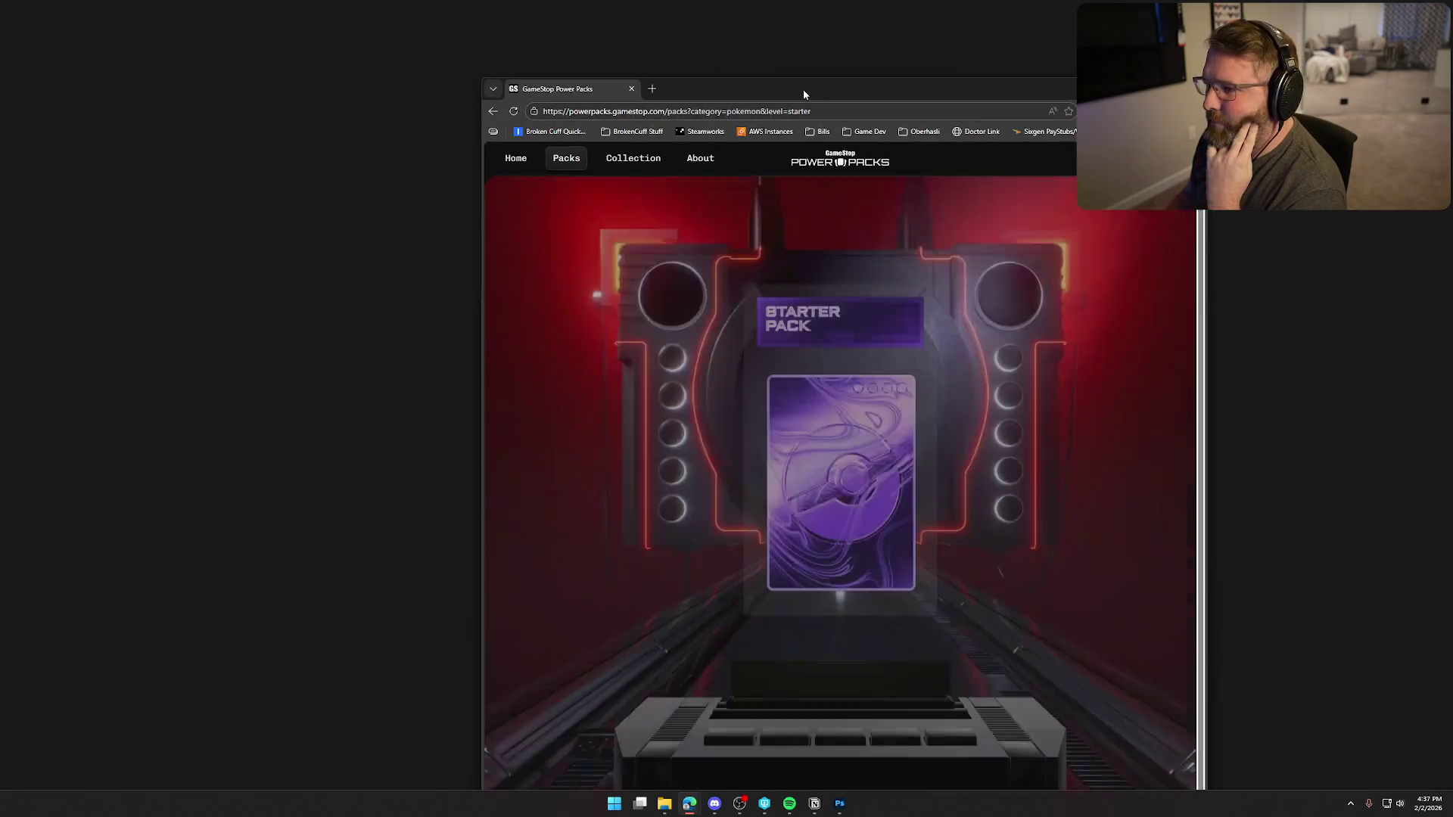
pyautogui.doubleClick(802, 90)
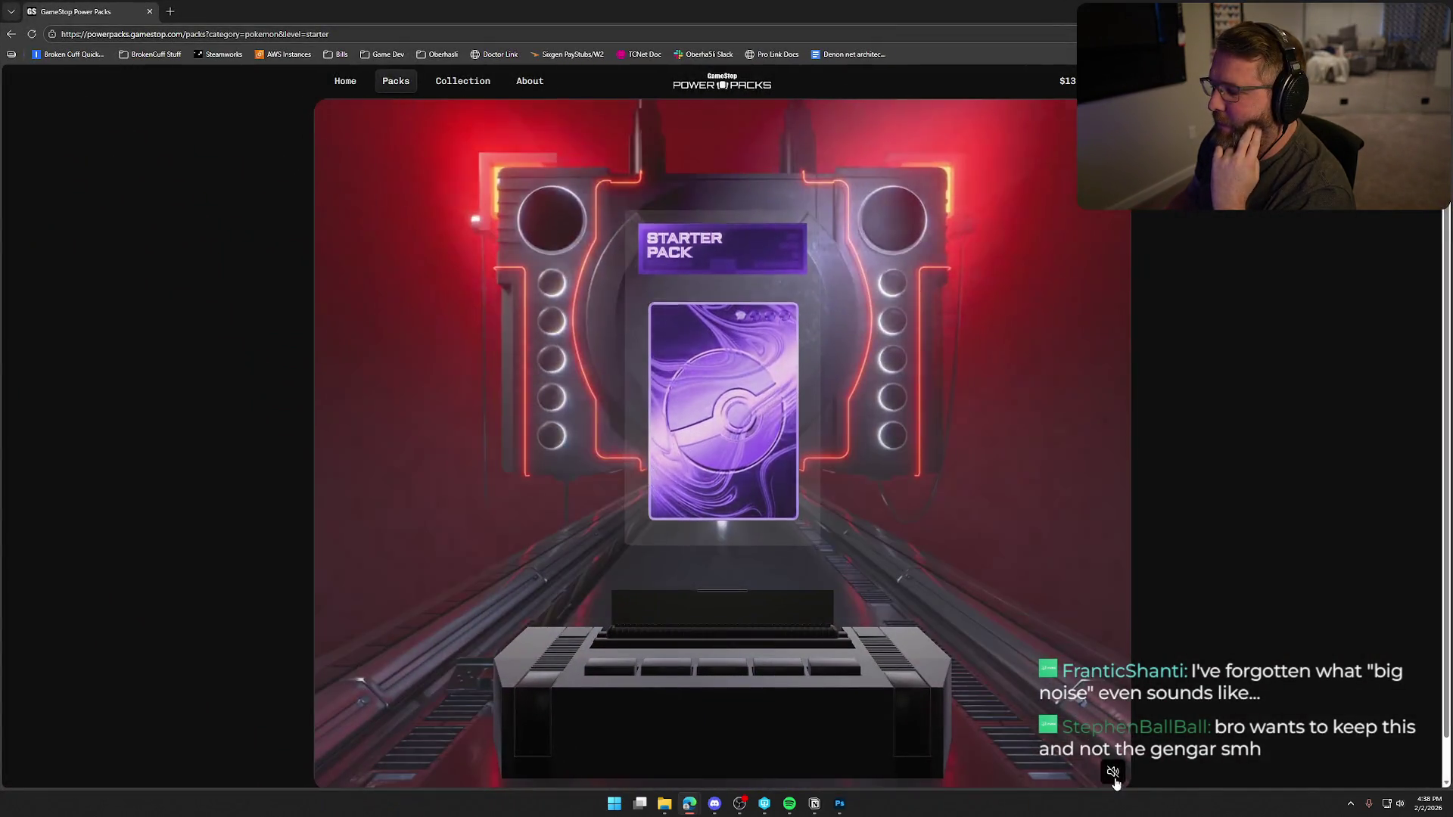
pyautogui.click(1114, 777)
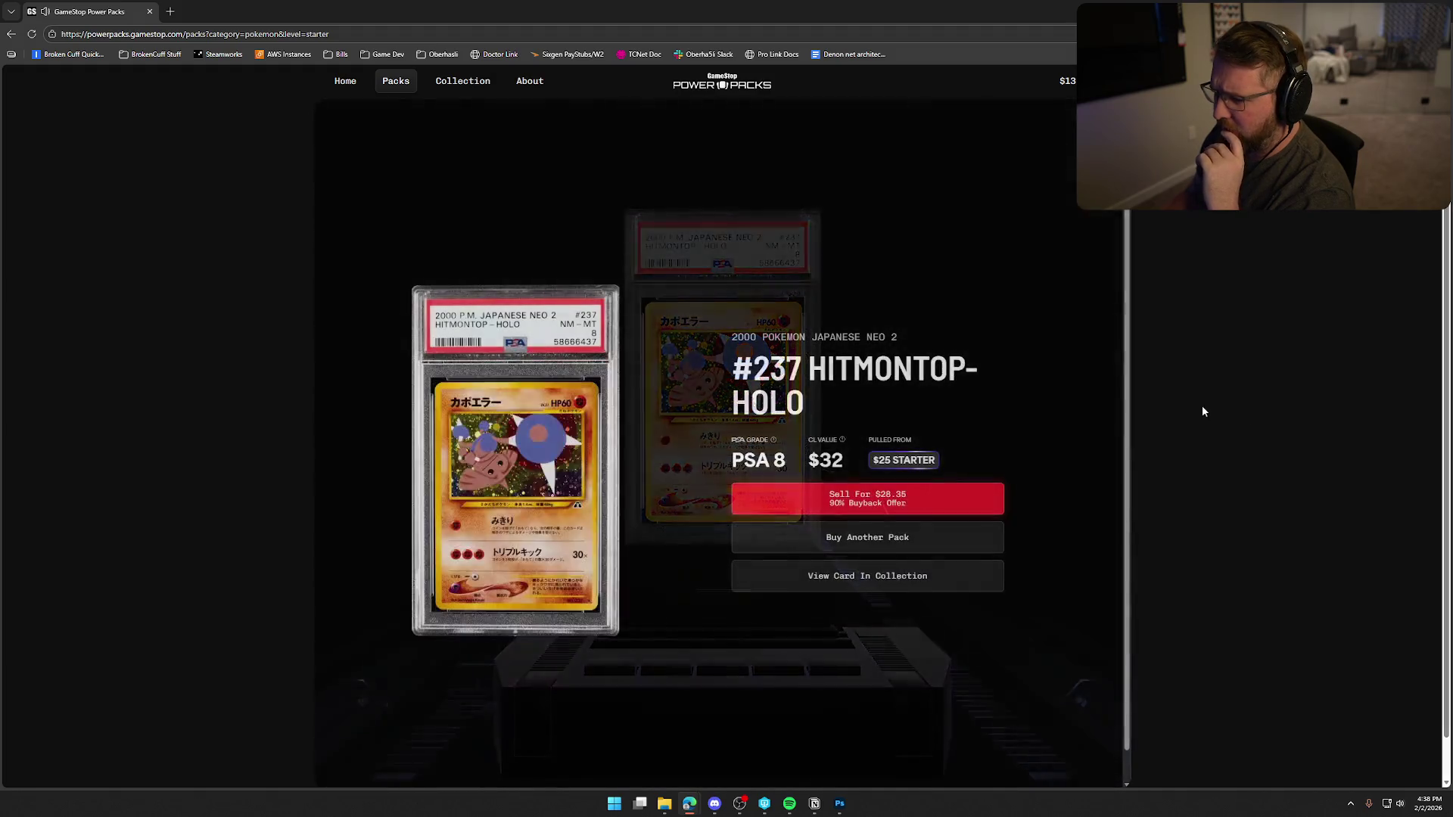
pyautogui.moveTo(690, 19)
pyautogui.mouseDown()
pyautogui.moveTo(1084, 99)
pyautogui.moveTo(1452, 100)
pyautogui.mouseUp()
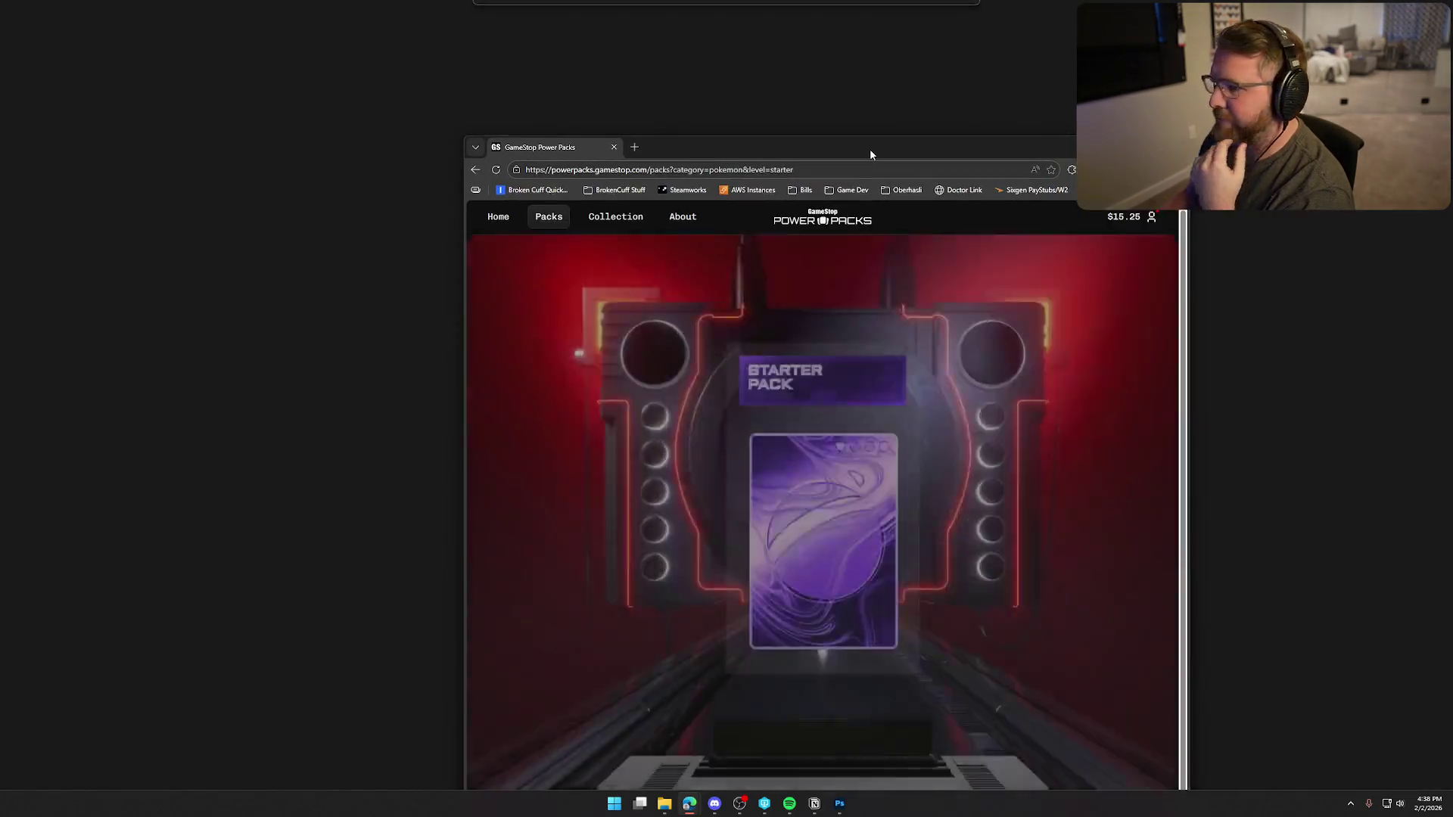
pyautogui.doubleClick(870, 148)
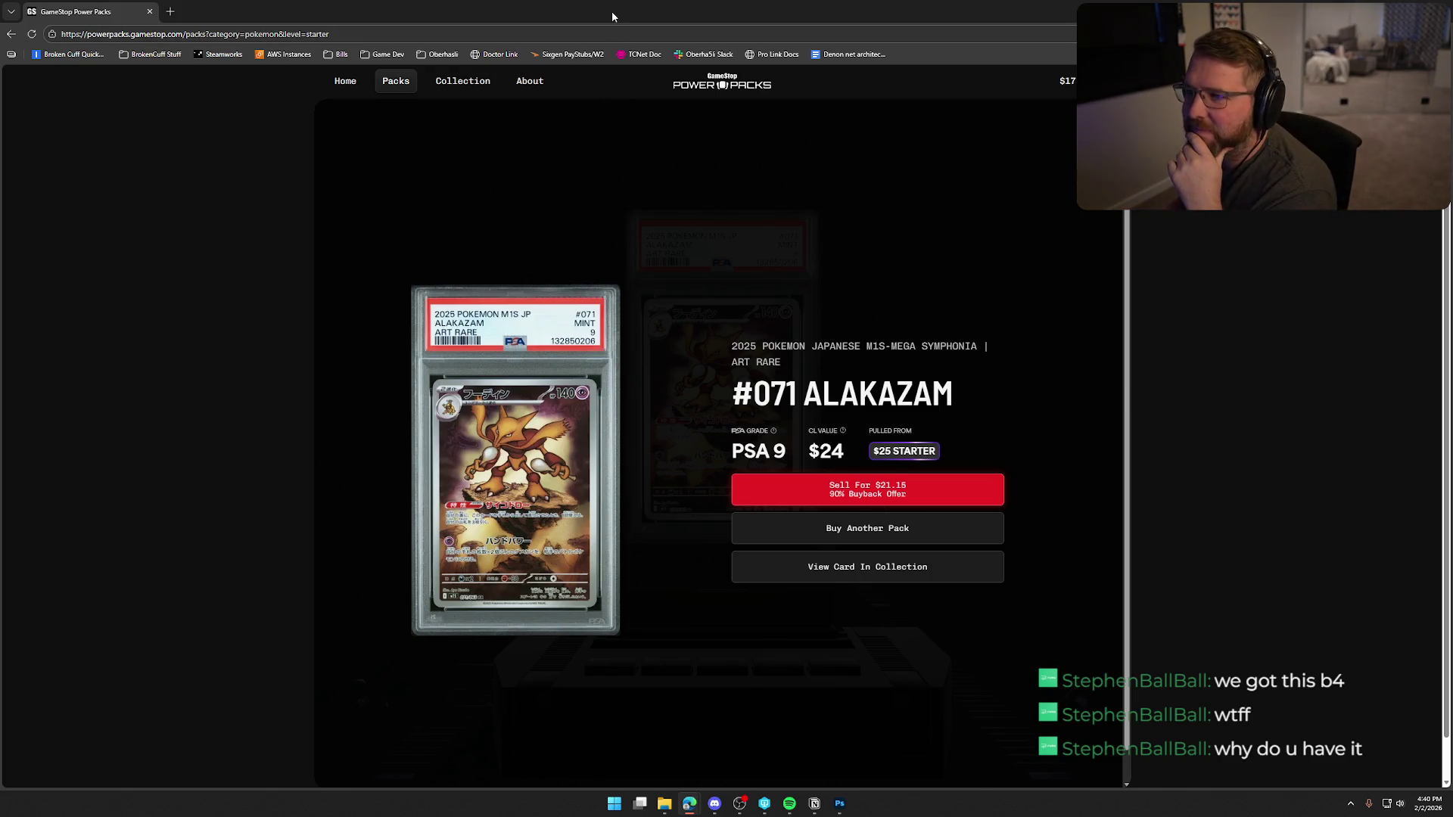
pyautogui.moveTo(612, 17); pyautogui.dragTo(612, 0)
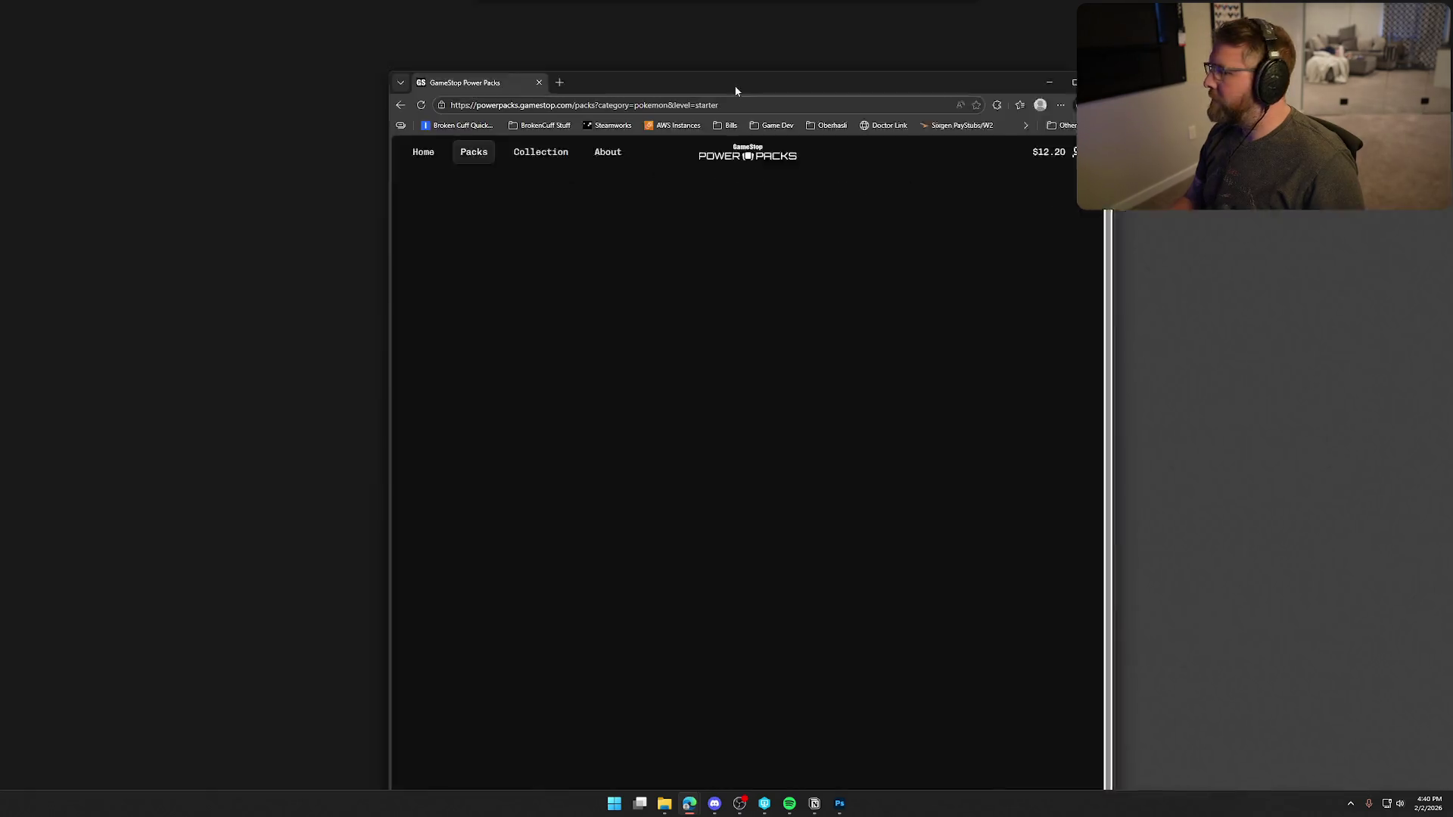
pyautogui.moveTo(734, 85); pyautogui.dragTo(587, 48)
pyautogui.doubleClick(588, 49)
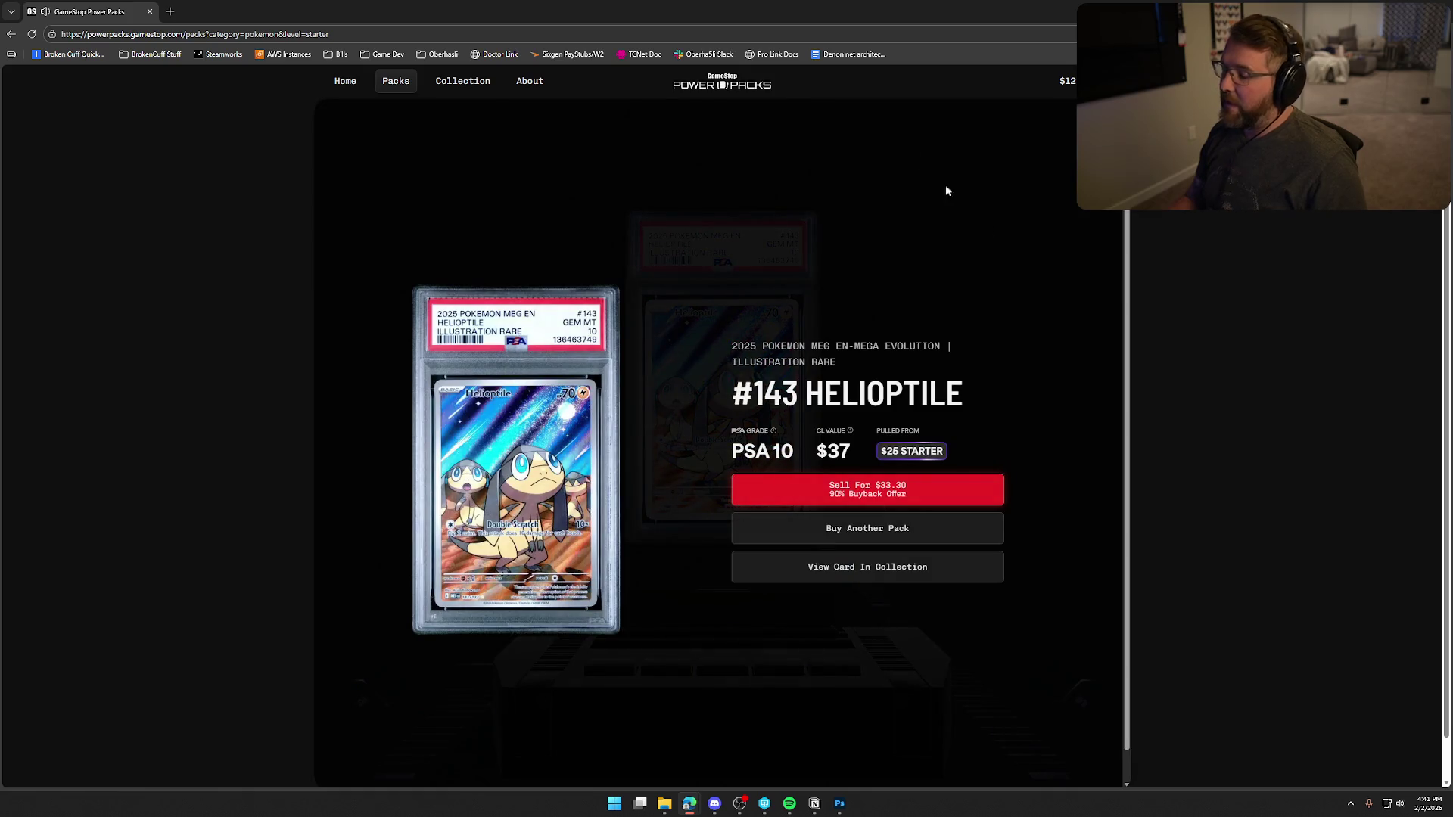
pyautogui.moveTo(530, 12); pyautogui.dragTo(1452, 11)
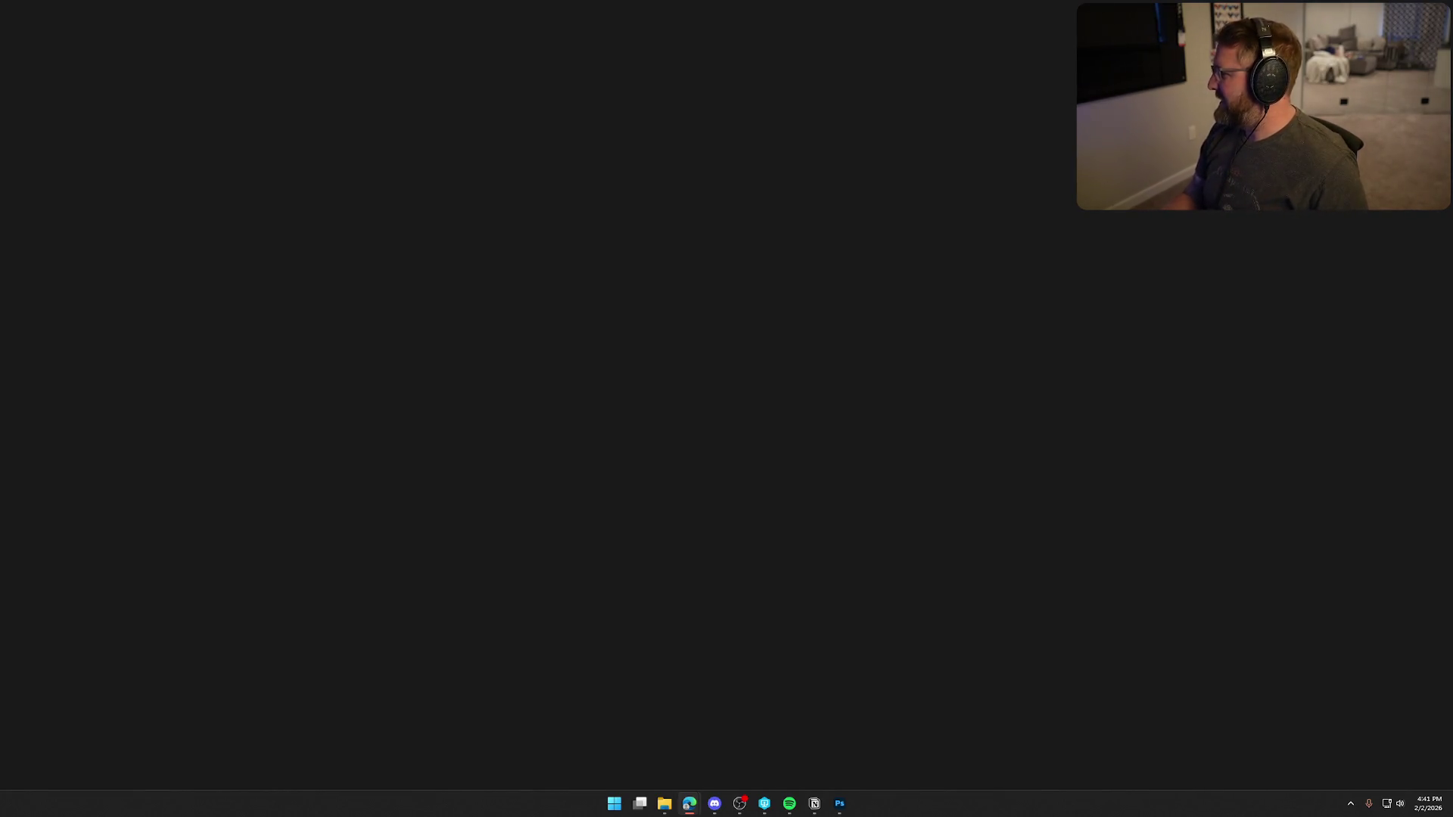
pyautogui.doubleClick(982, 158)
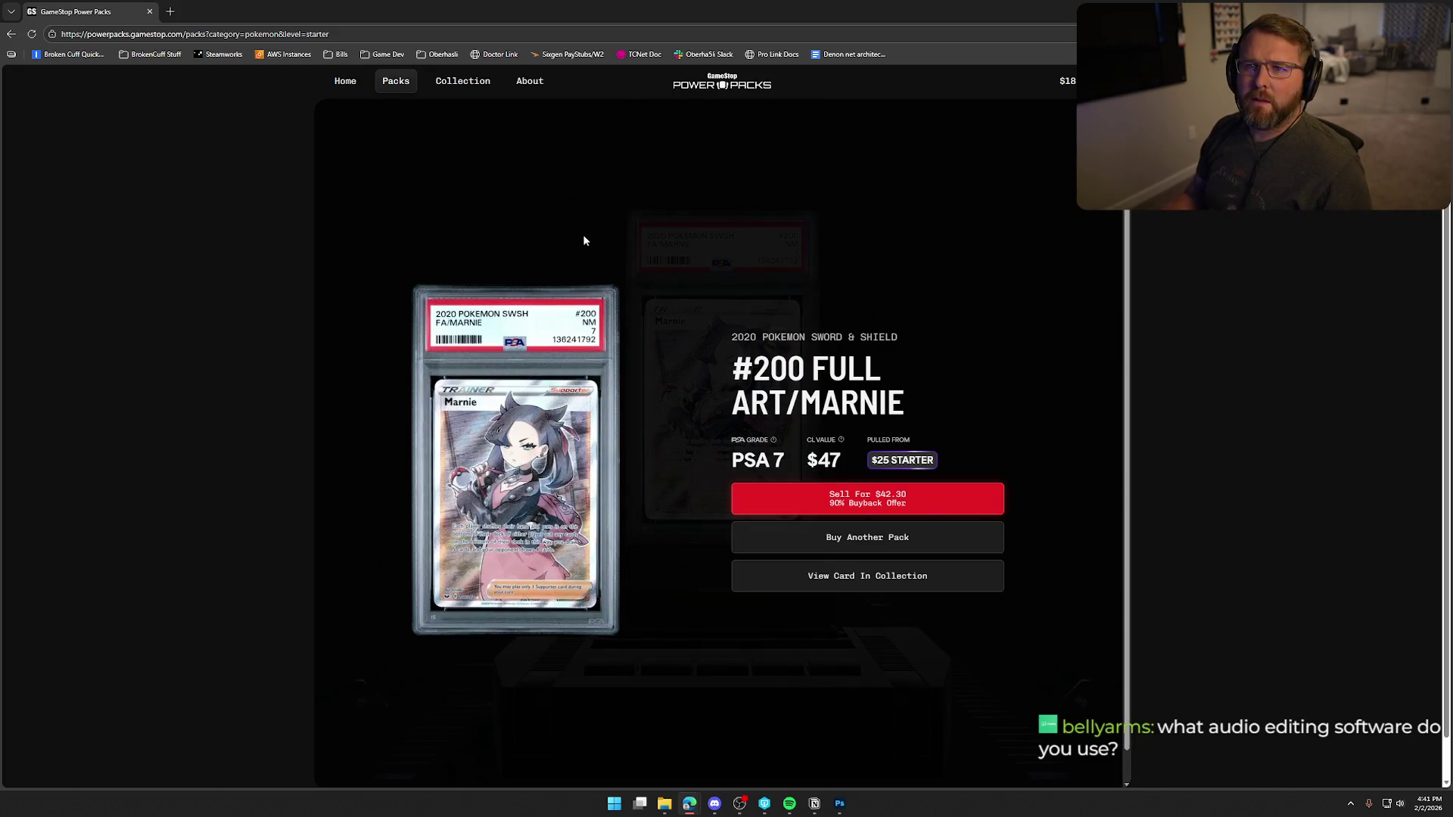
pyautogui.moveTo(492, 12); pyautogui.dragTo(495, 3)
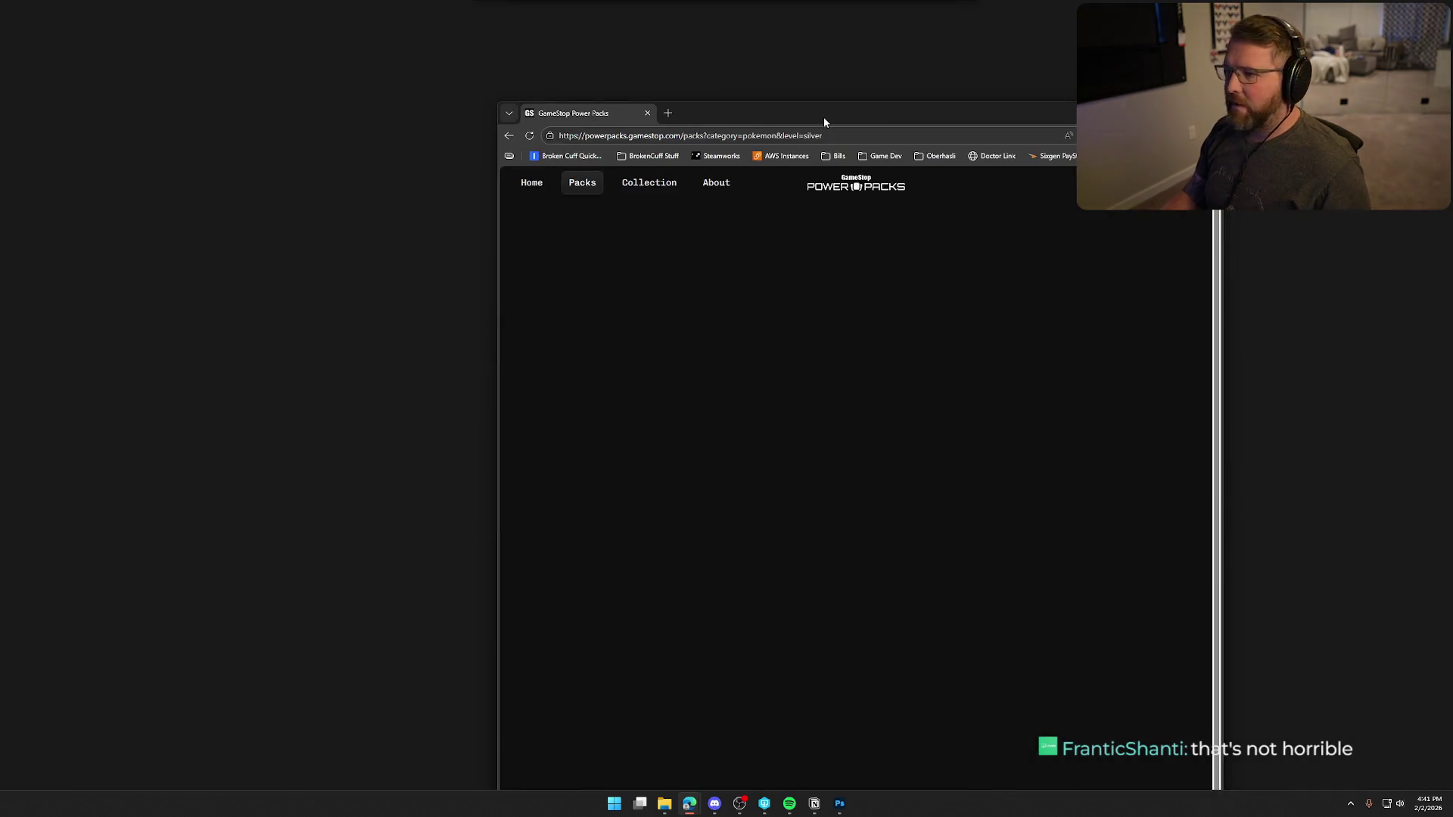
# - Maximize the GameStop Power Packs page, open a Starter pack, then move the browser out of view
pyautogui.doubleClick(823, 116)
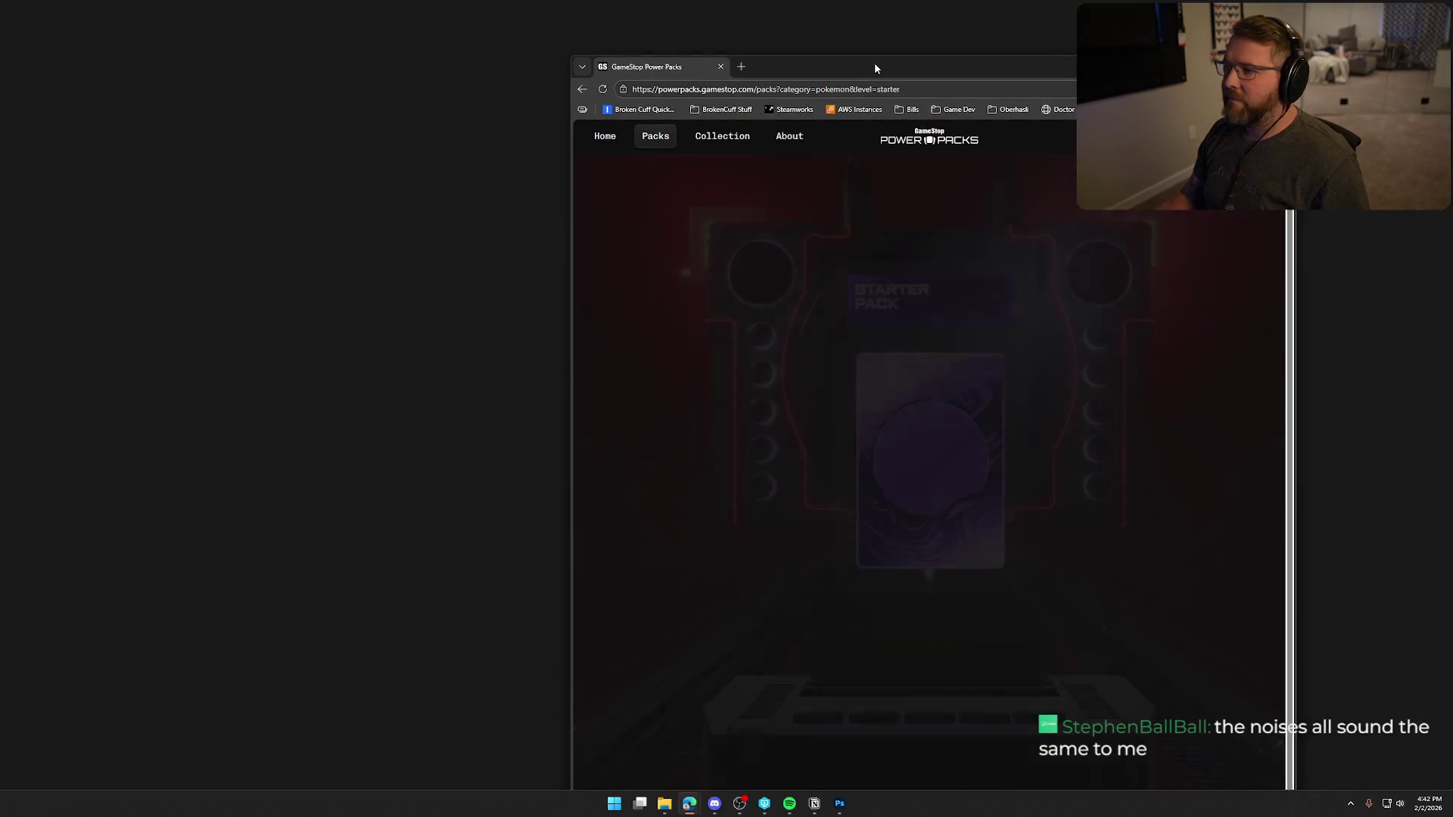
pyautogui.doubleClick(874, 62)
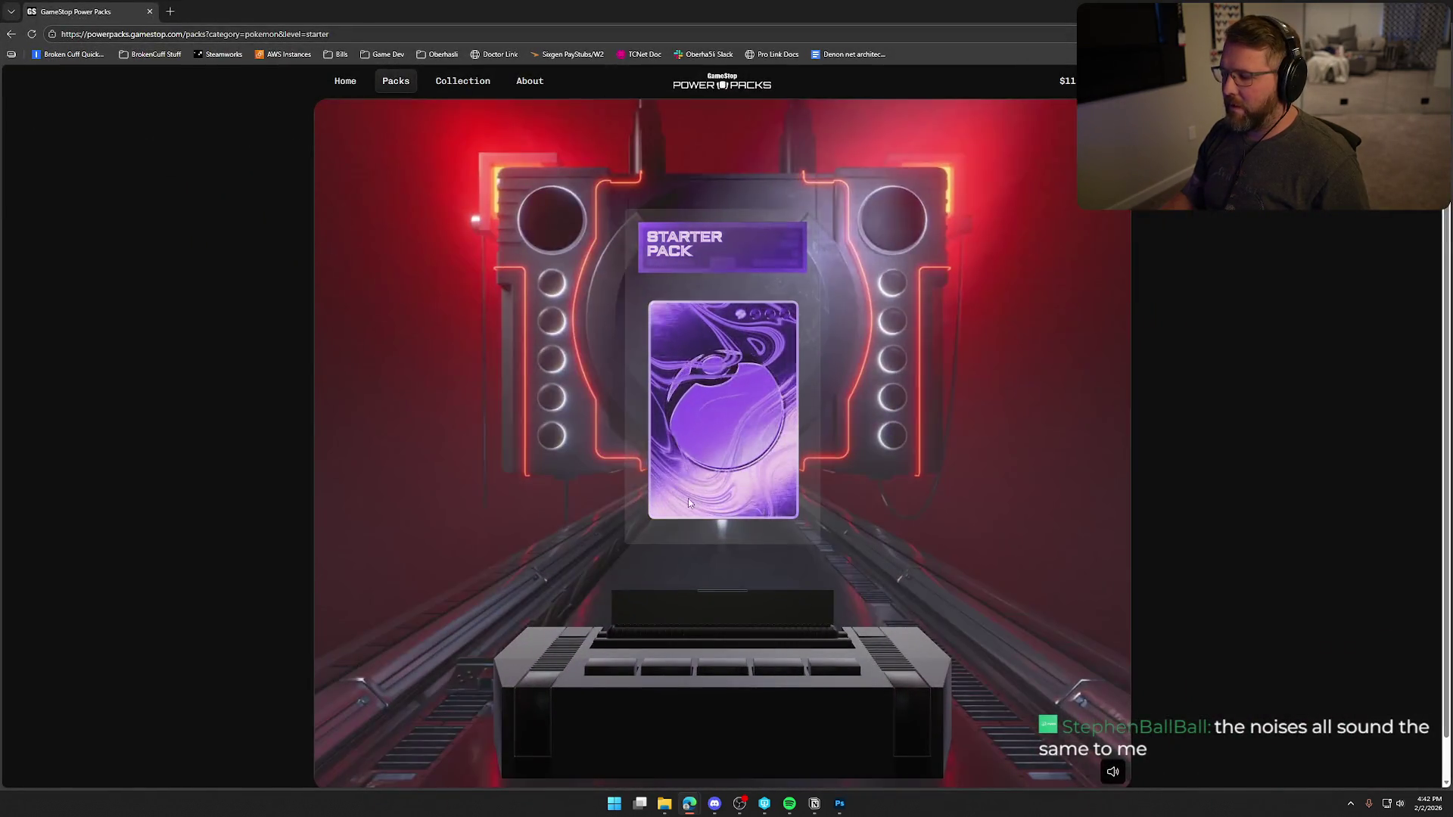
pyautogui.click(688, 502)
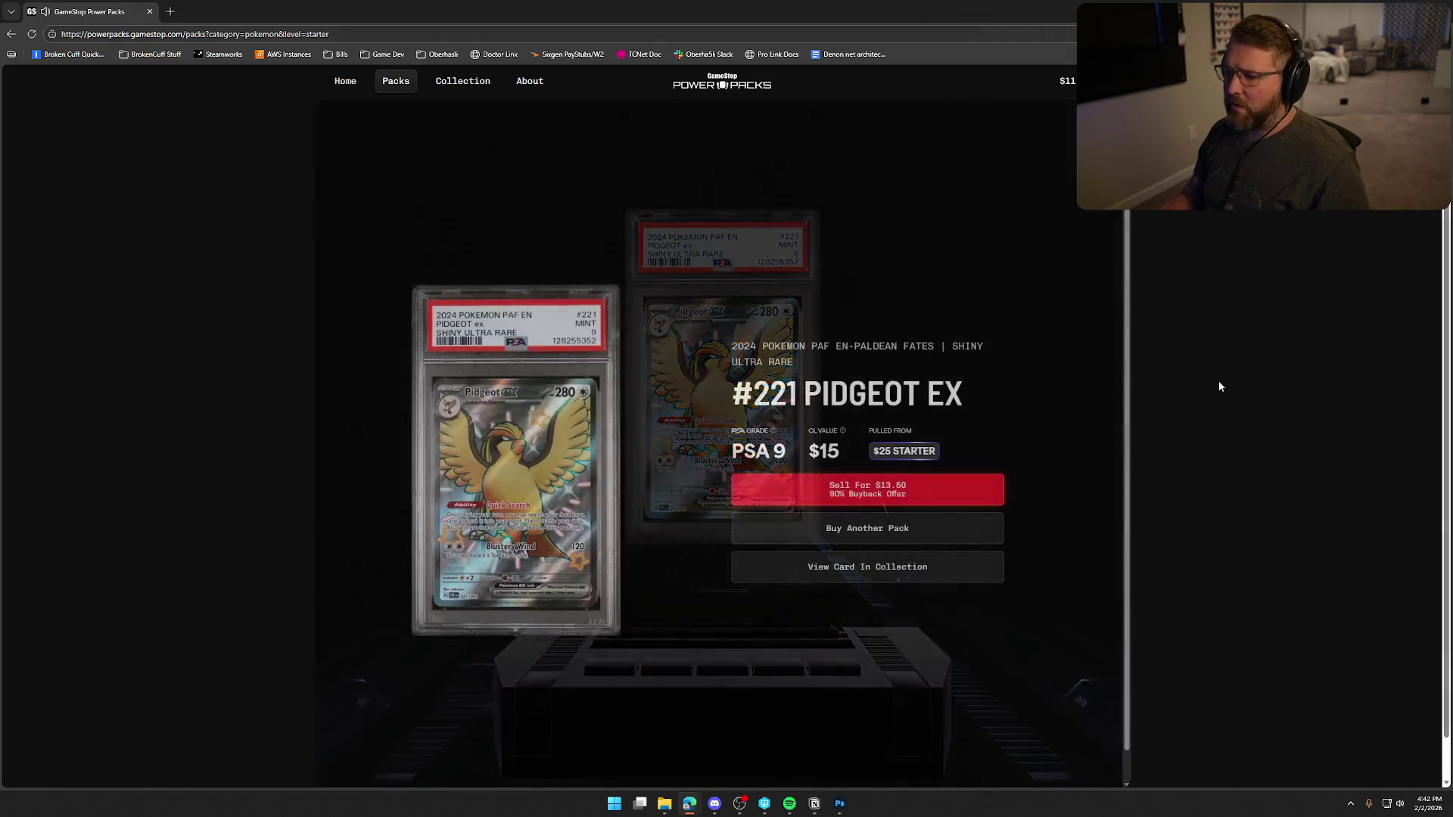
pyautogui.moveTo(403, 15); pyautogui.dragTo(726, 7)
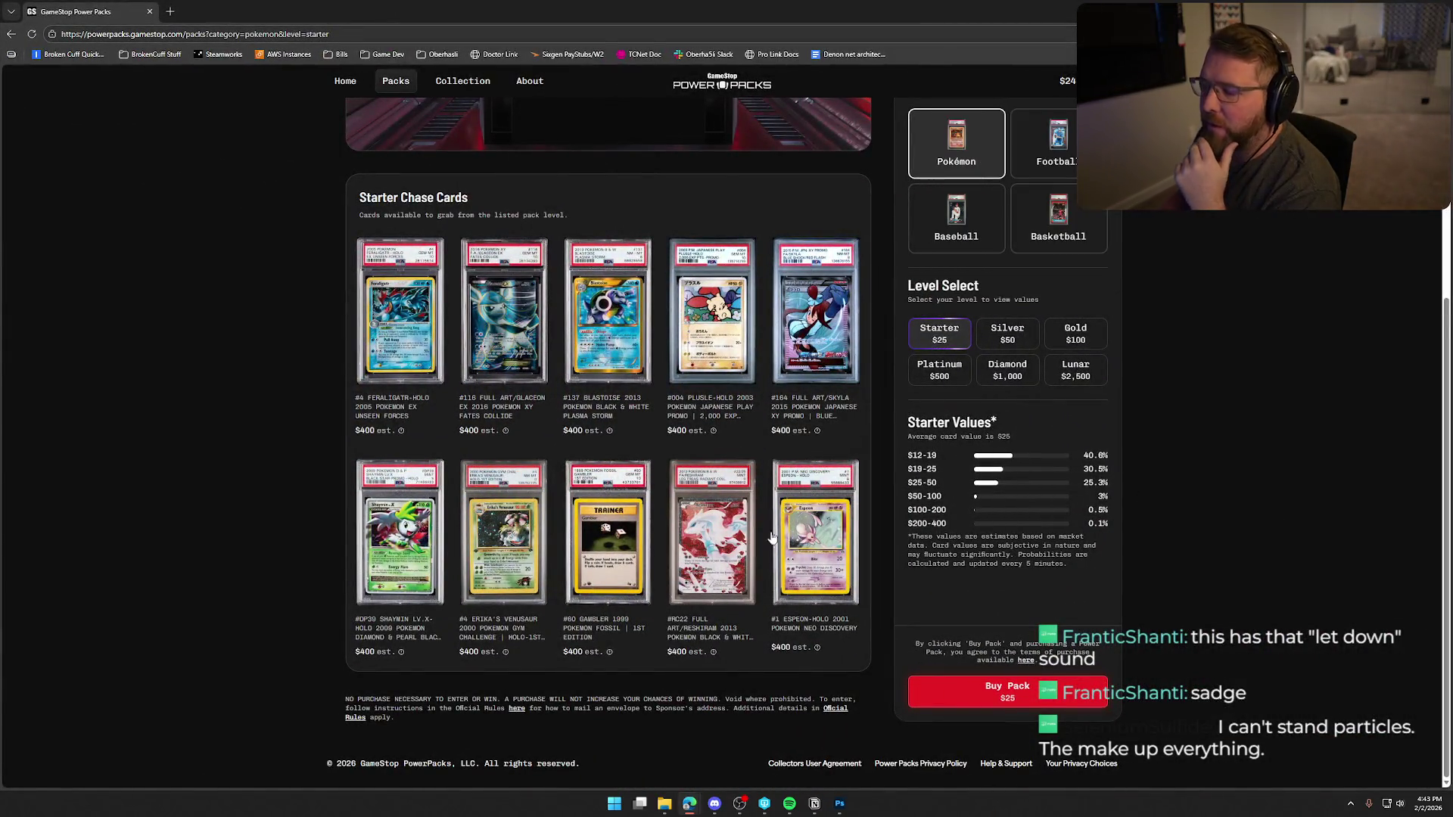
# - View the #137 Blastoise card, then Silver's #14 Sabrina's Gengar, #172 Victini and #110 Mega Charizard X EX
pyautogui.click(605, 316)
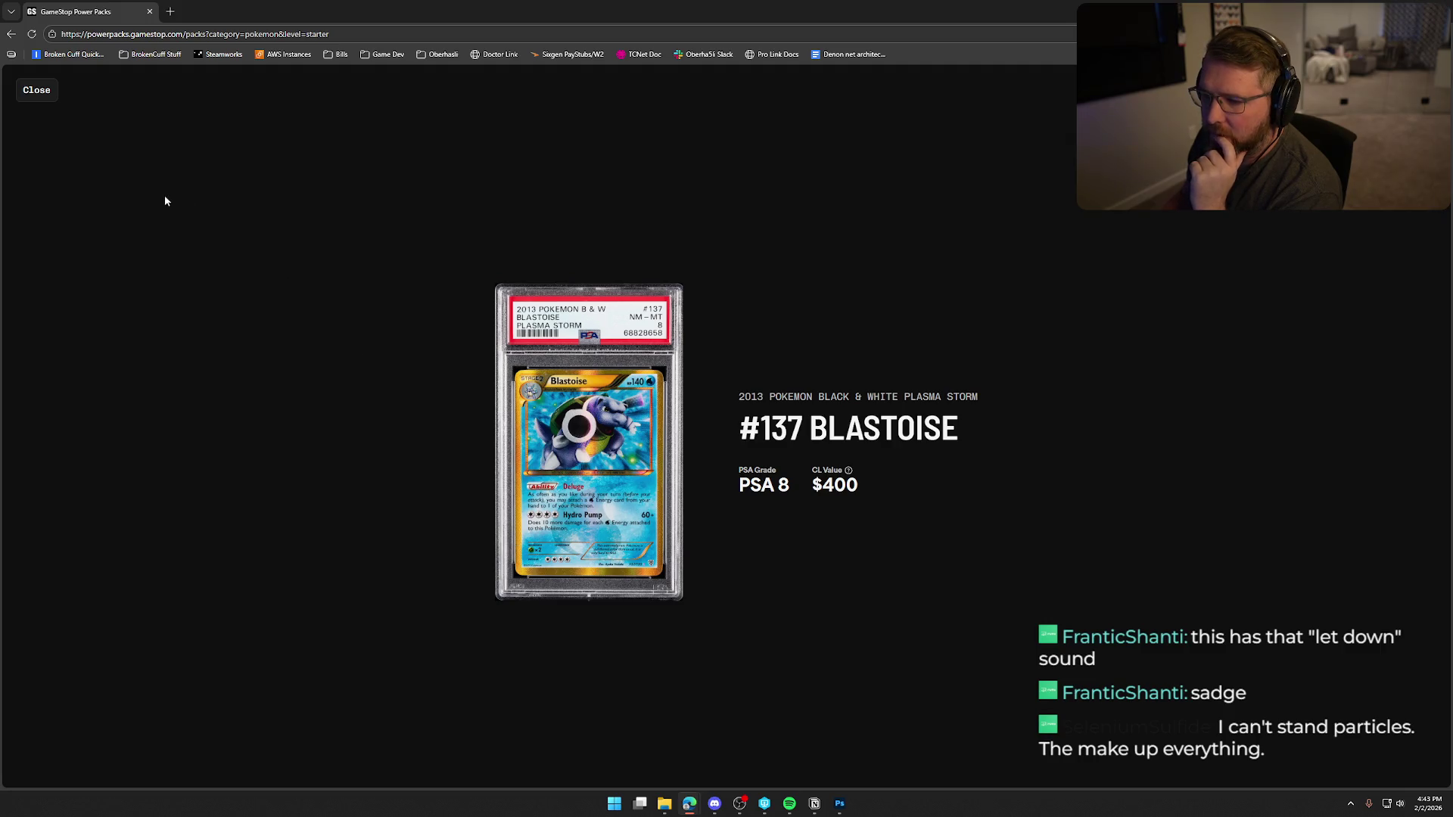
pyautogui.click(36, 89)
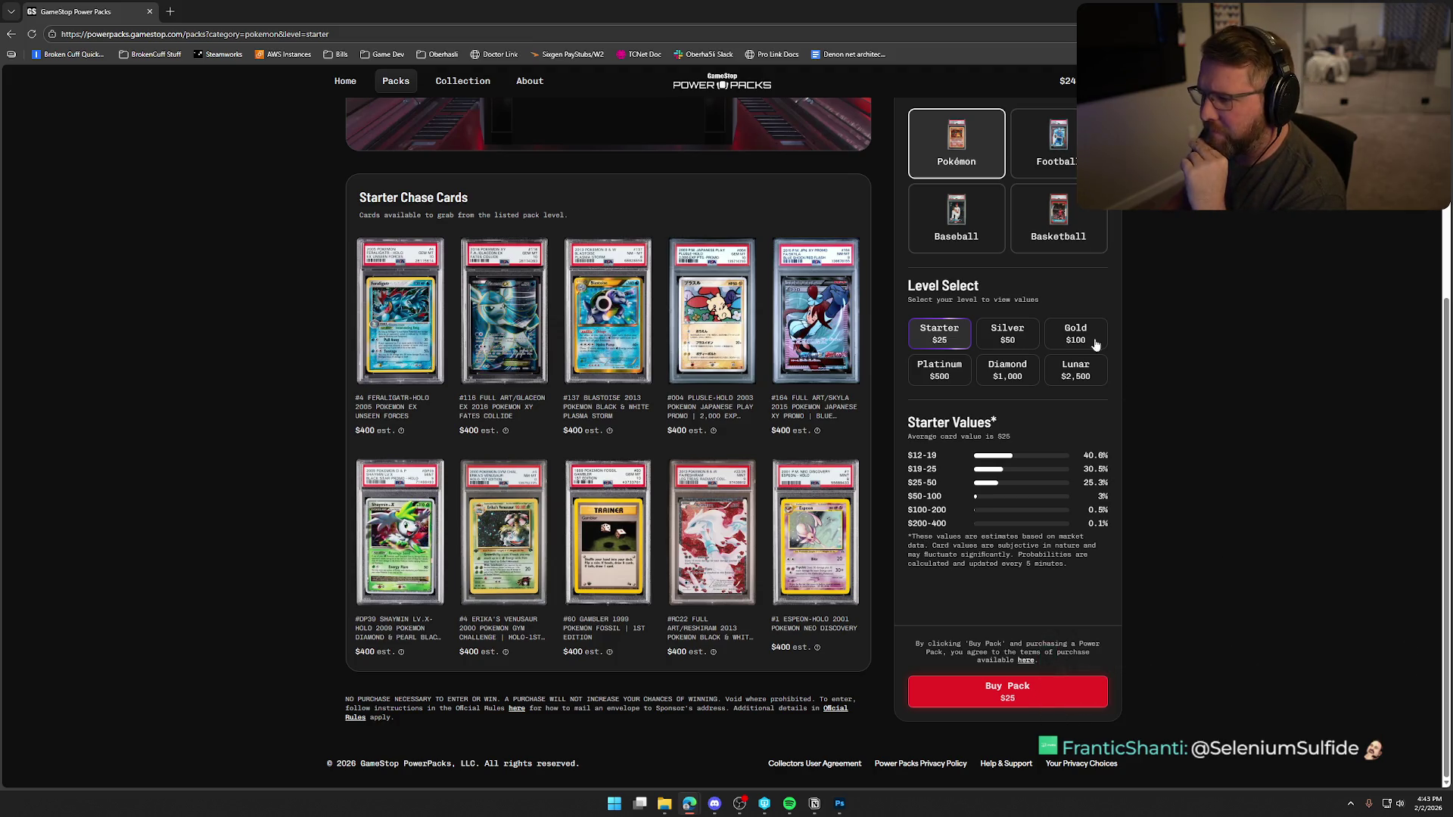
pyautogui.click(1007, 333)
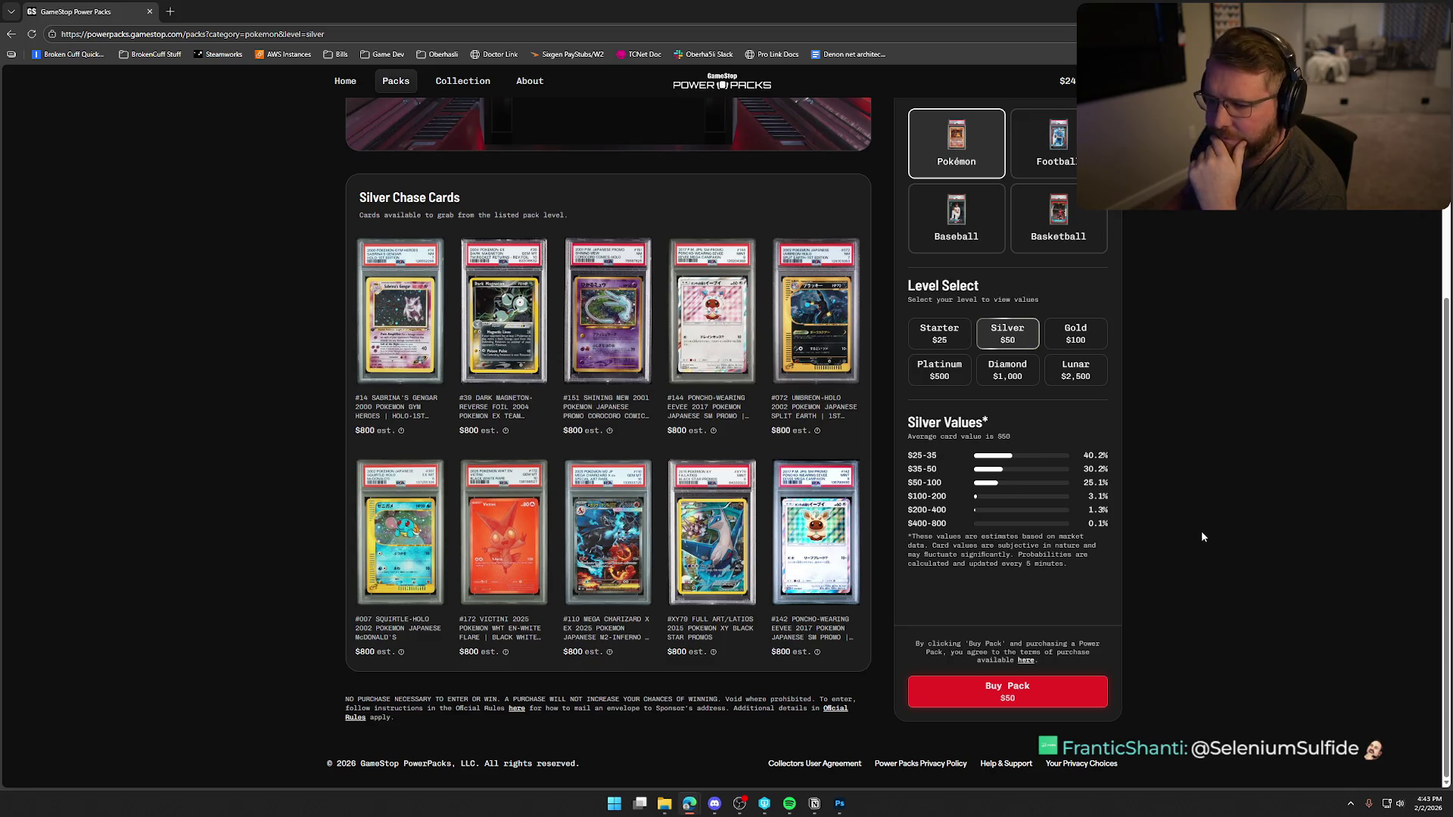
pyautogui.click(401, 363)
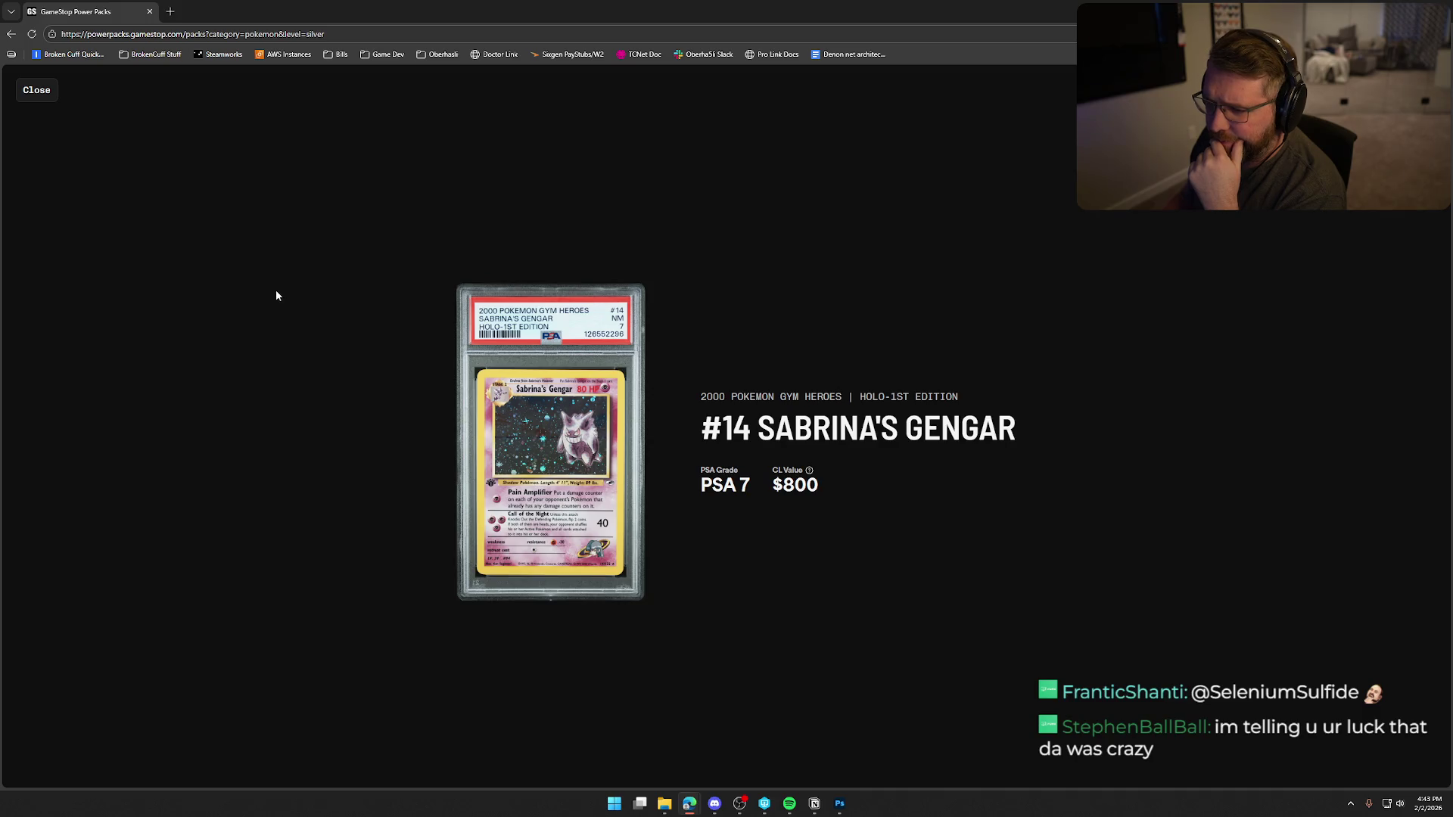
pyautogui.click(51, 94)
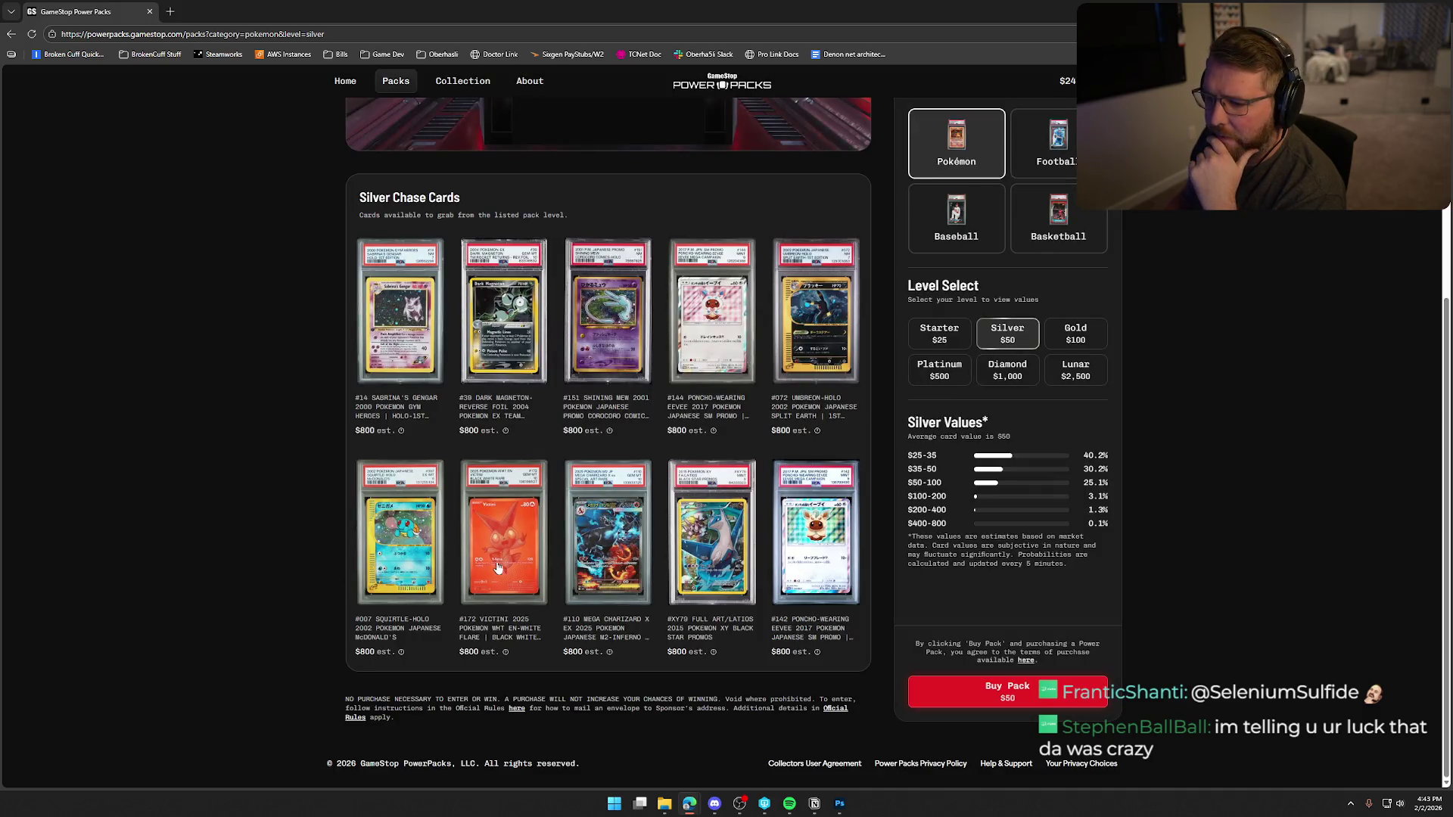
pyautogui.click(494, 569)
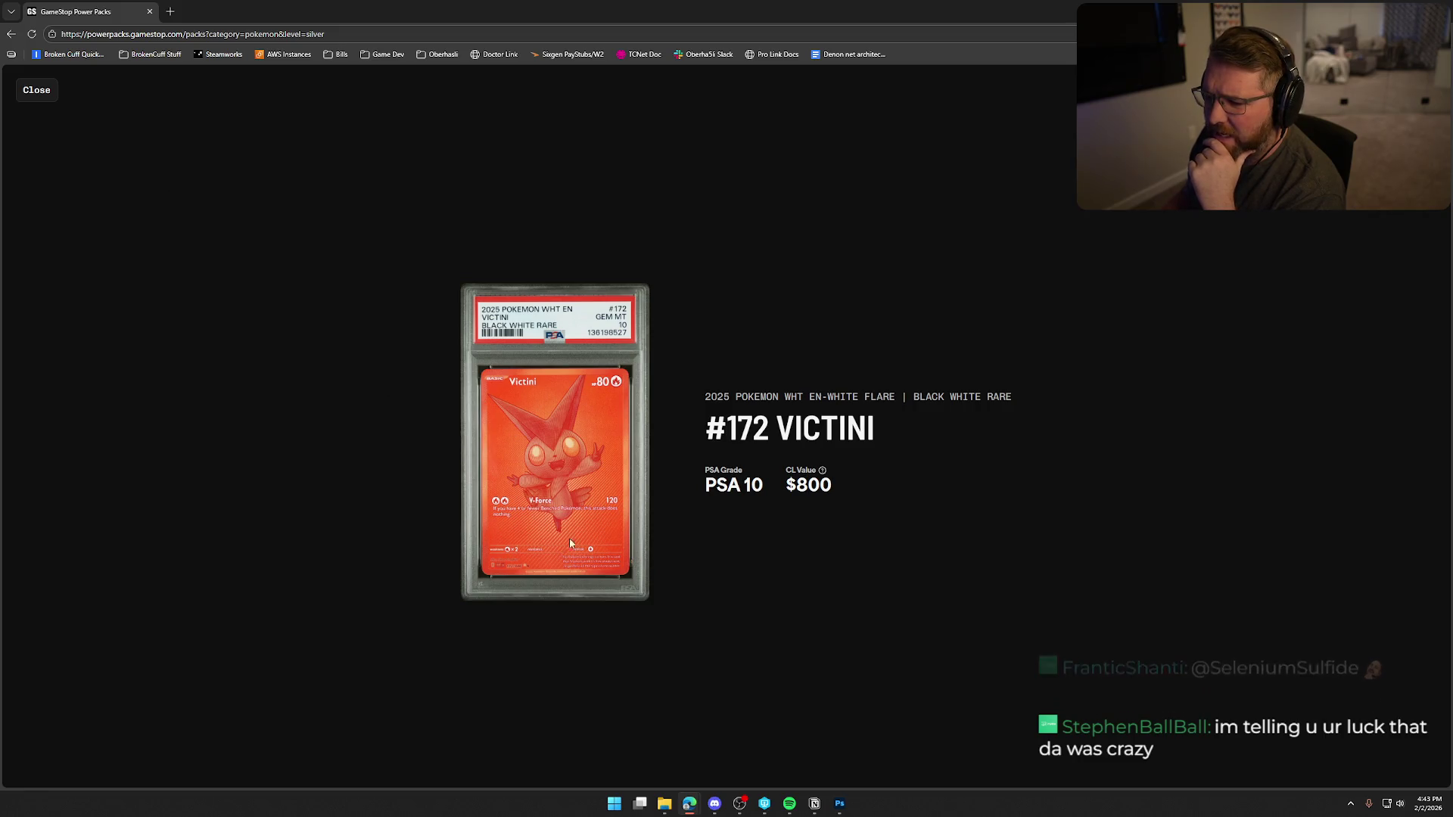
pyautogui.click(37, 92)
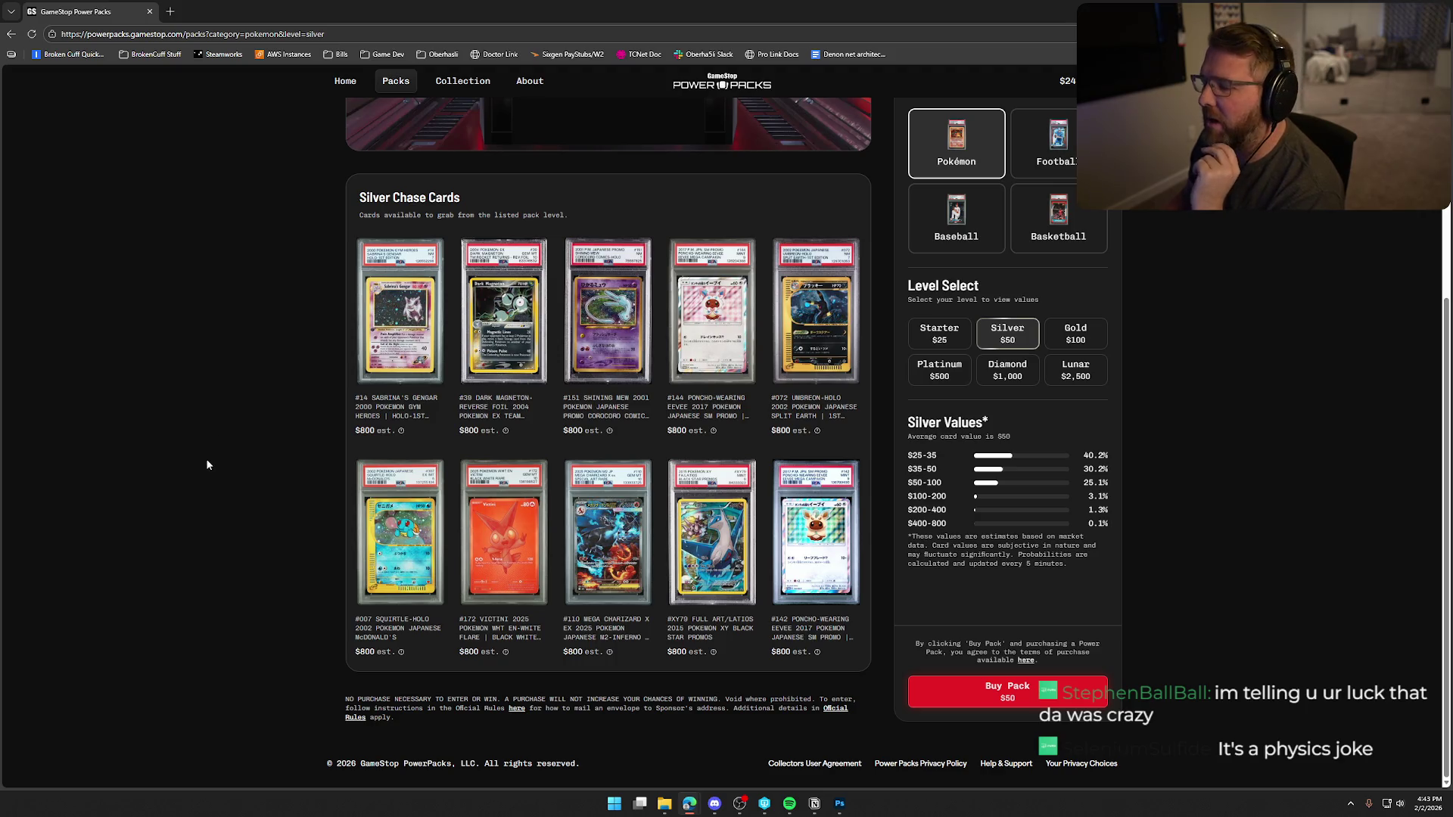
pyautogui.click(588, 553)
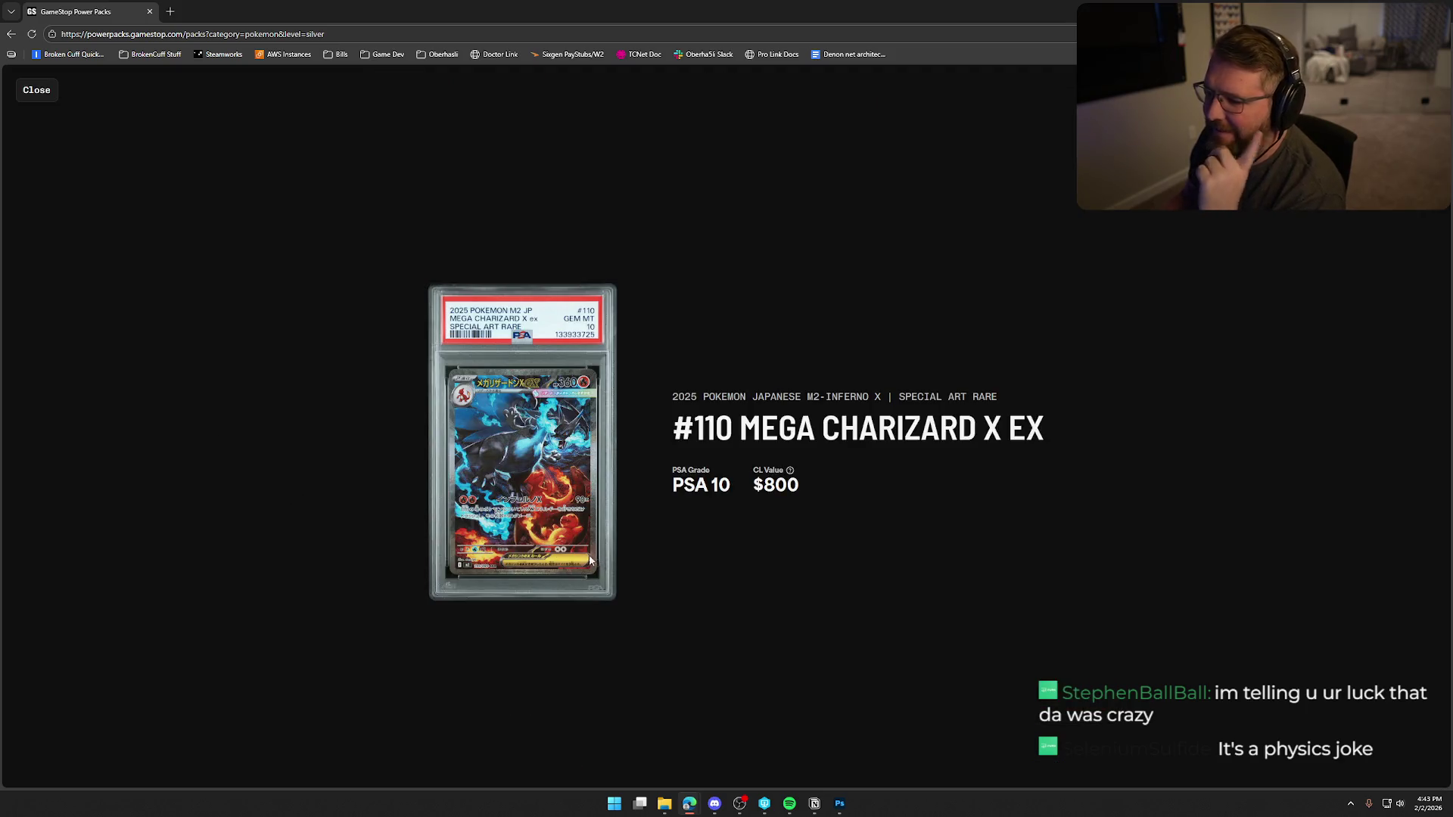
pyautogui.click(35, 92)
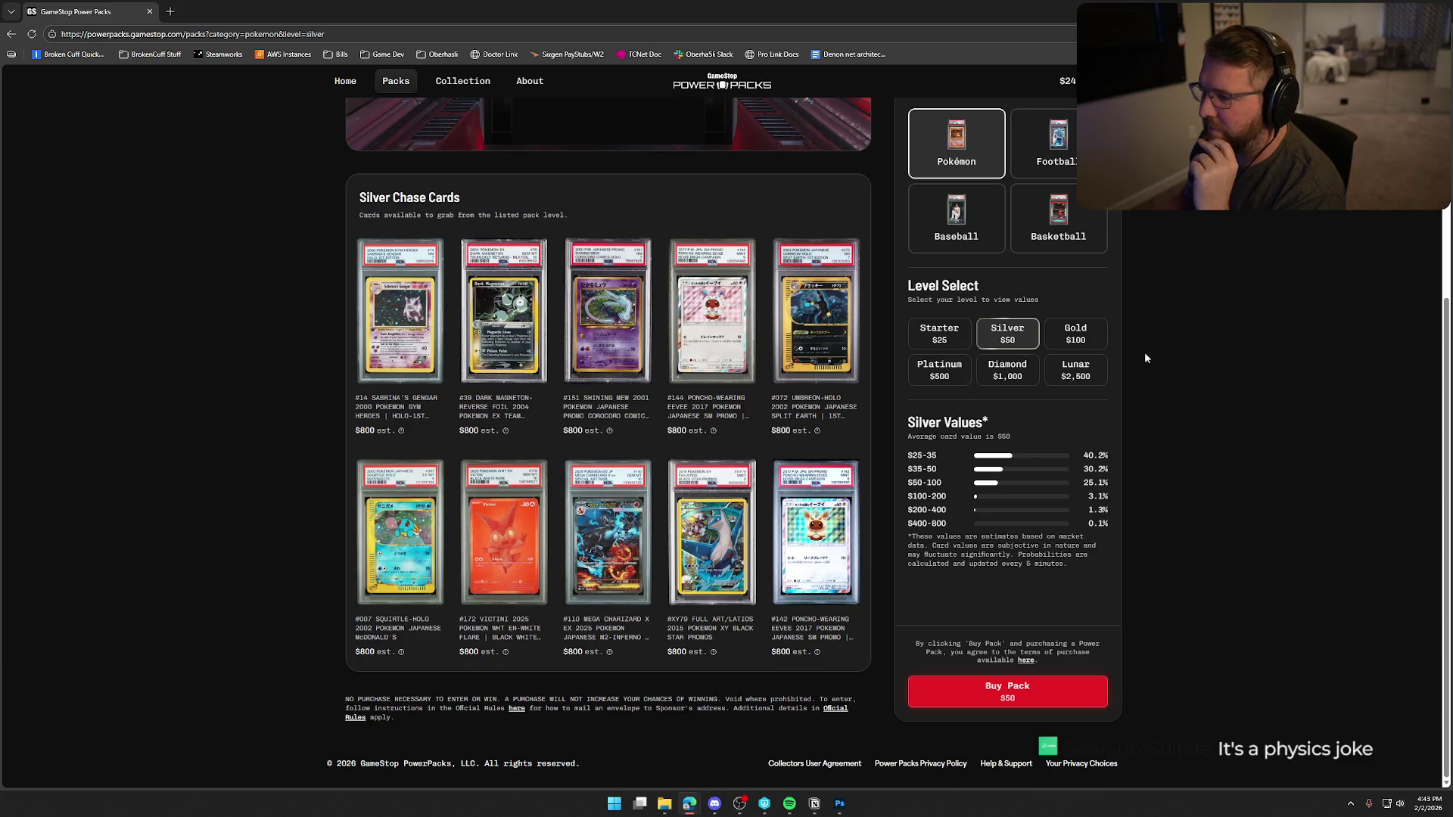
# - Switch to Gold and view the #29 Mewtwo and #164 Skyla cards, then unmute the sound
pyautogui.click(1075, 335)
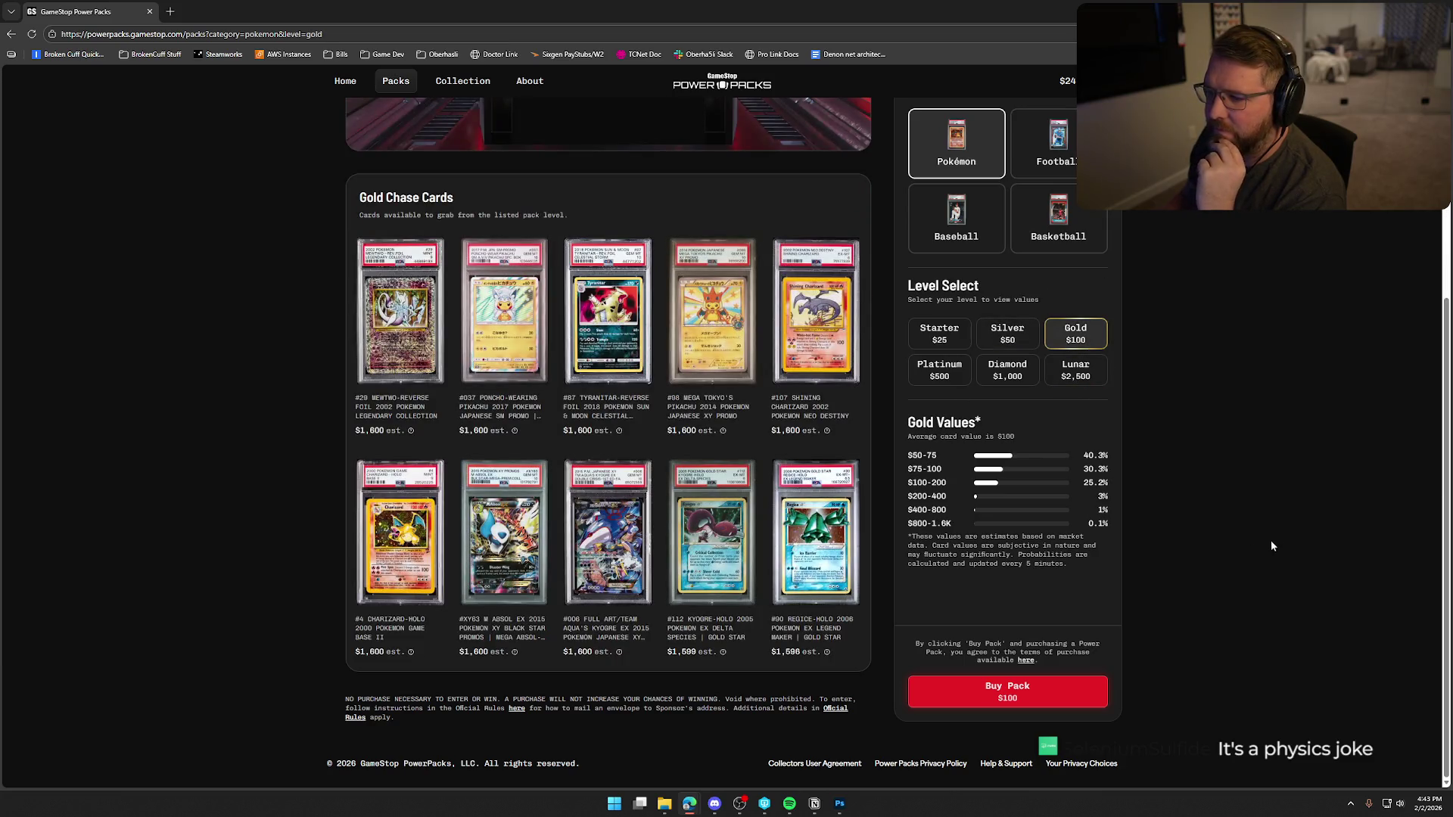
pyautogui.click(400, 325)
pyautogui.press('Escape')
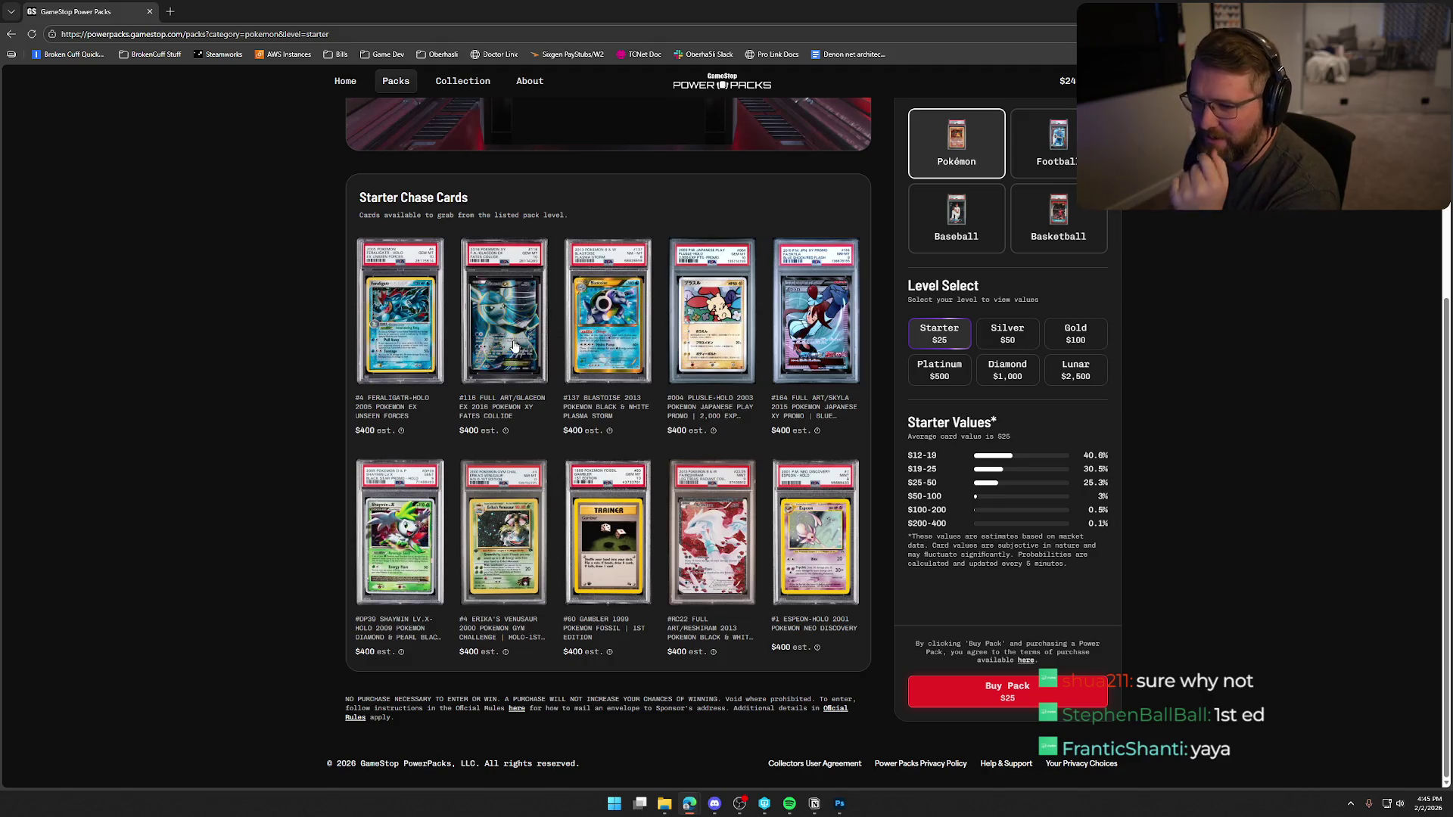
pyautogui.click(815, 328)
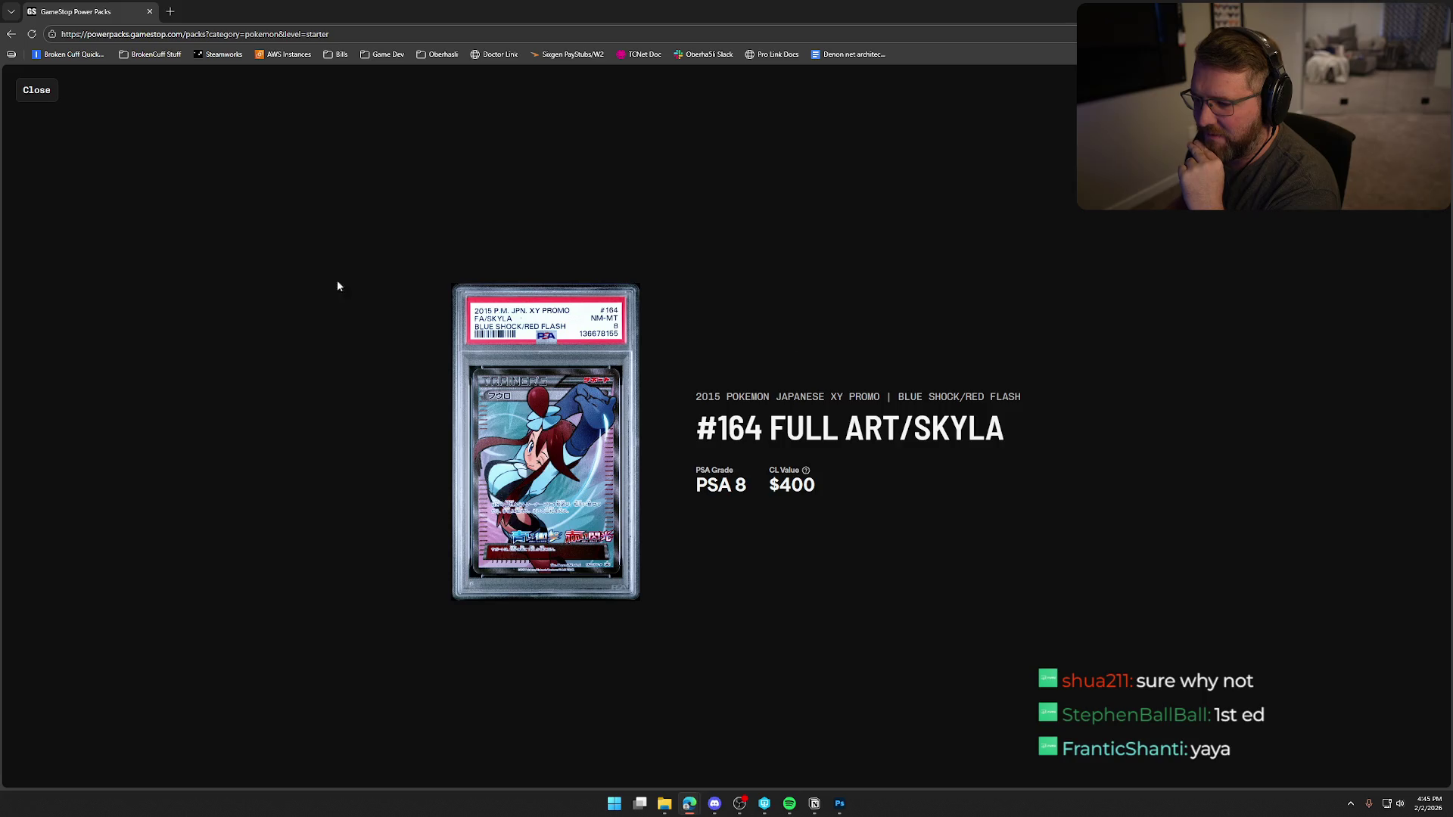
pyautogui.click(36, 90)
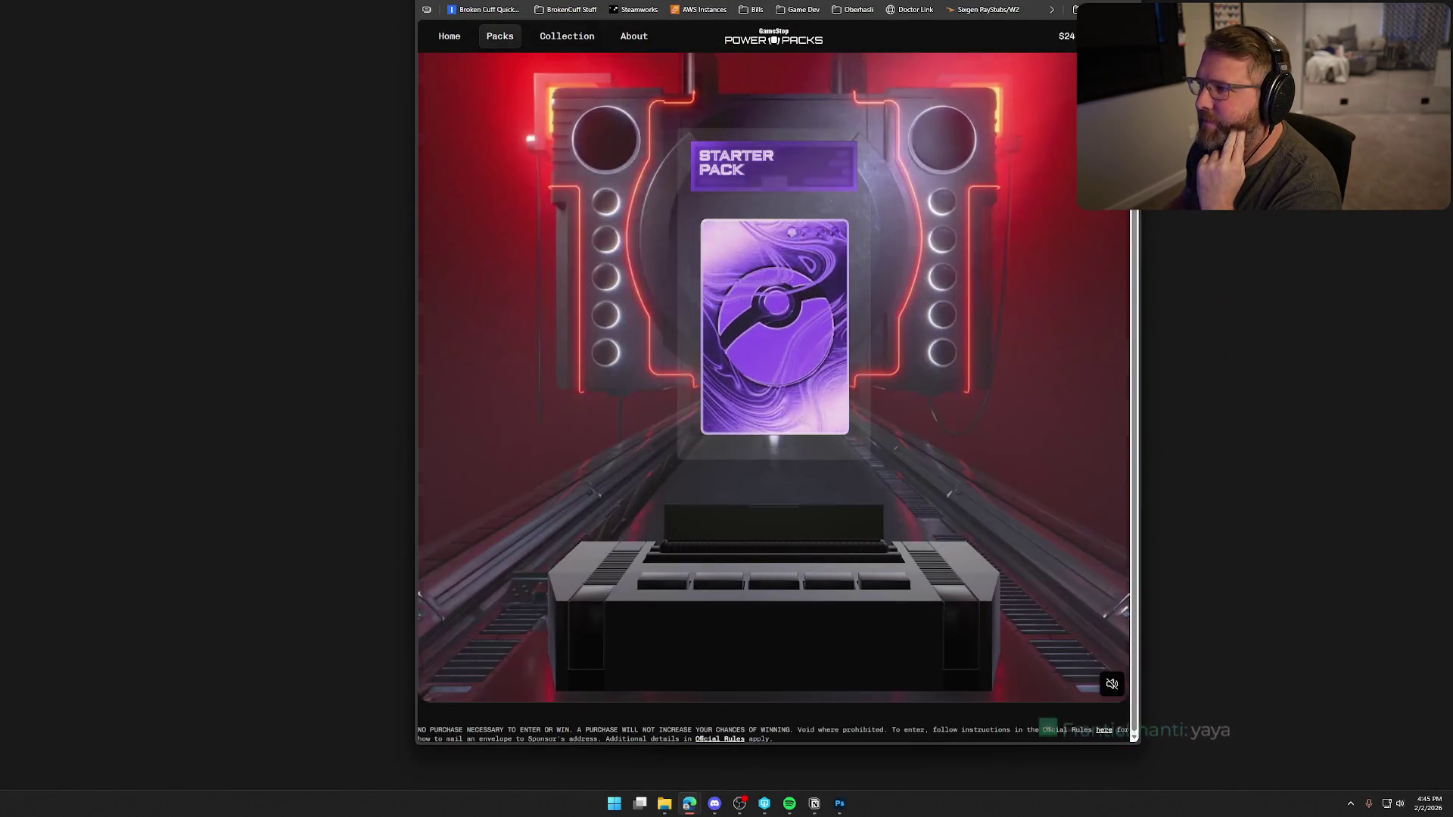
pyautogui.click(1112, 684)
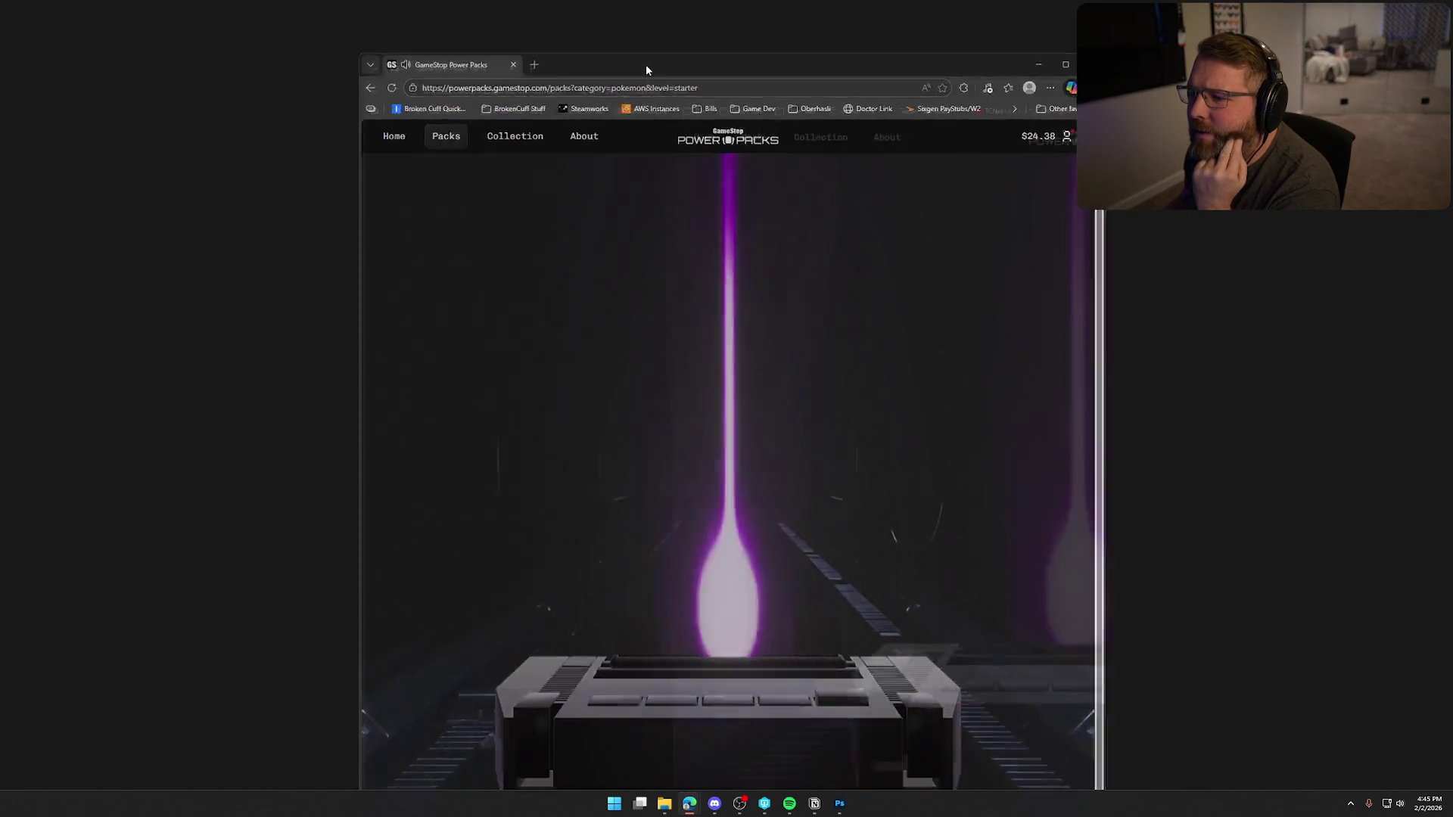
# - Maximize the browser for the Starter pack, move it away, then bring it back full screen
pyautogui.doubleClick(646, 65)
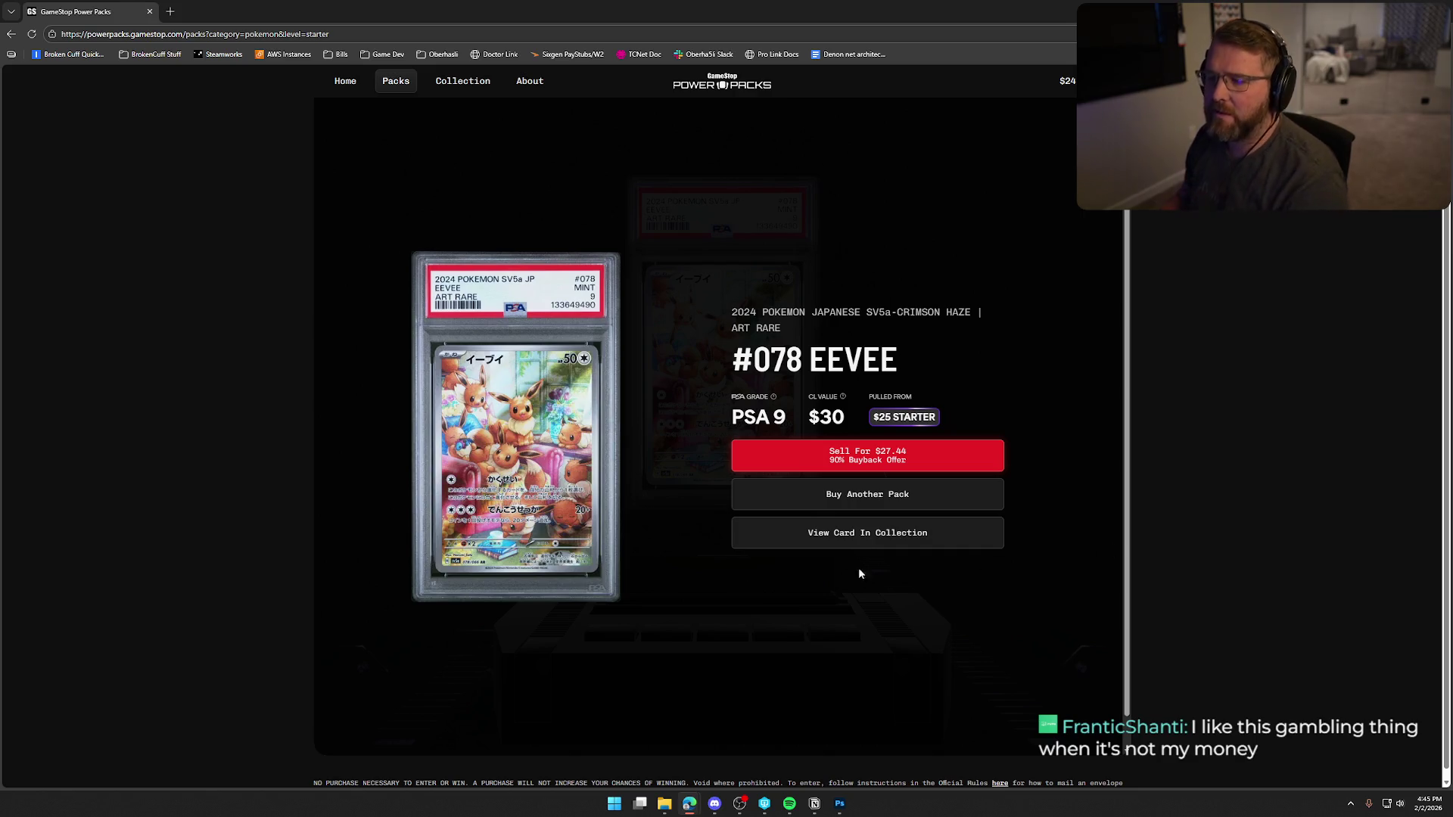
pyautogui.moveTo(377, 23); pyautogui.dragTo(1452, 227)
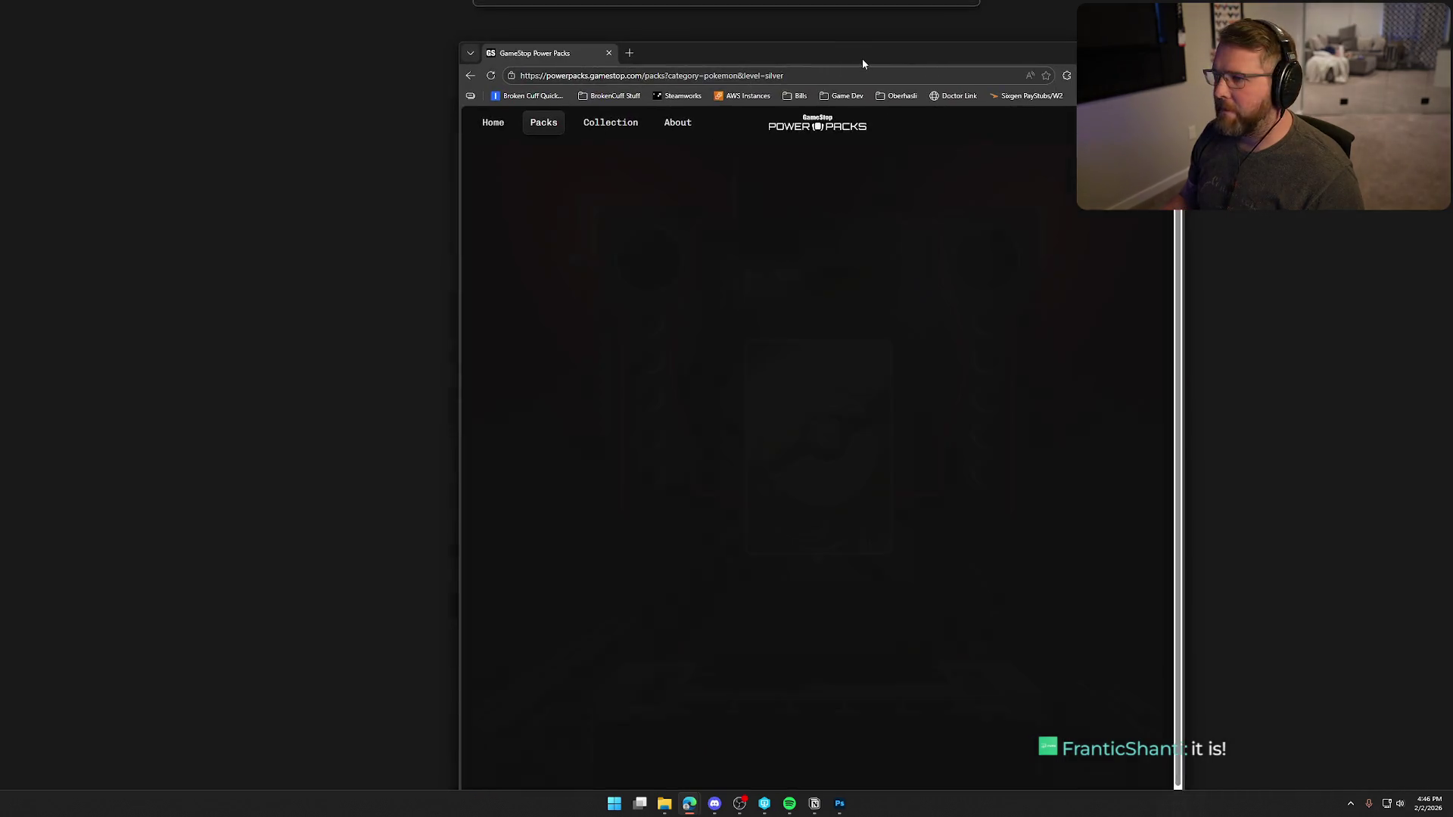
pyautogui.doubleClick(861, 57)
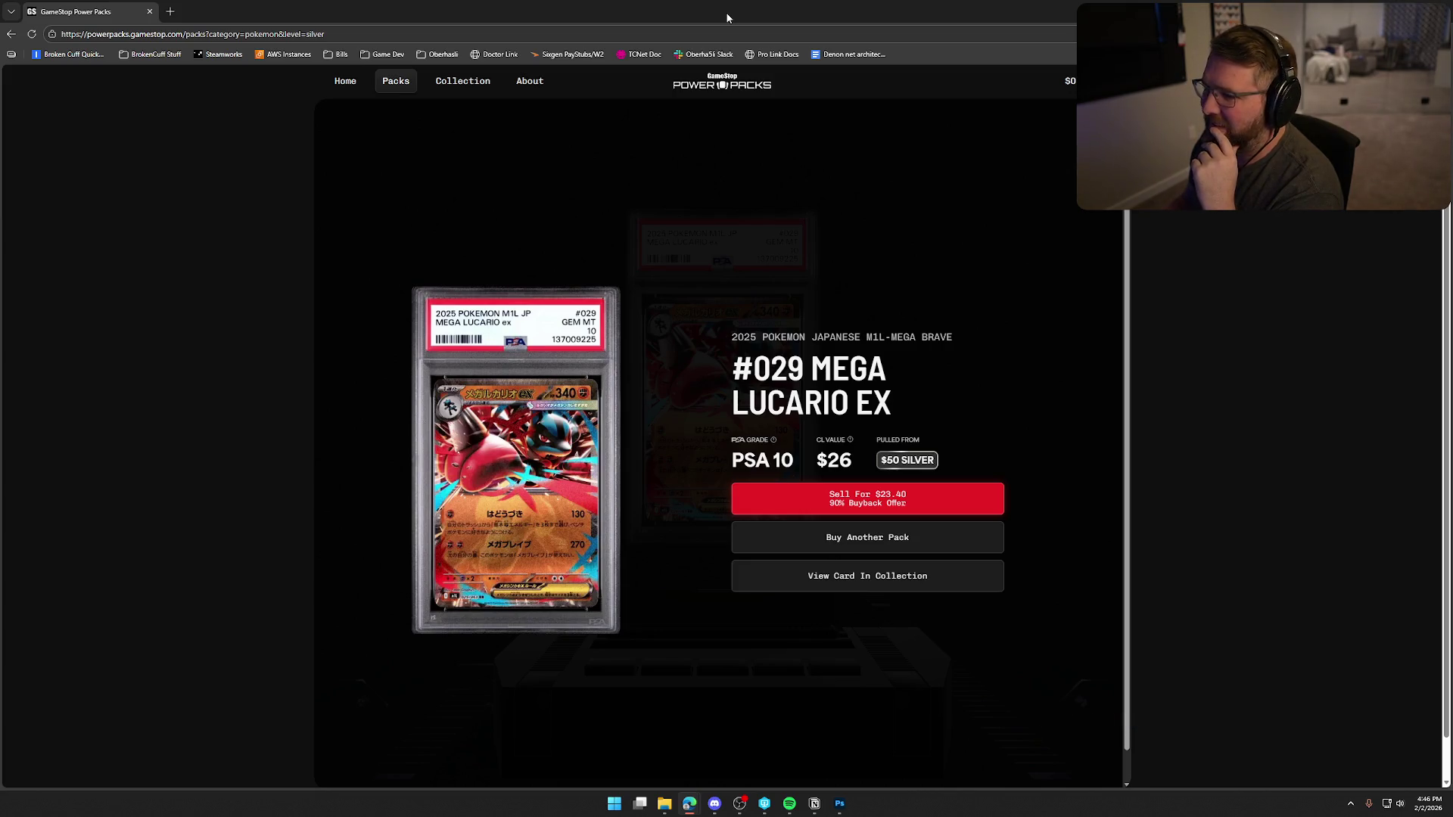
# - Once the Mega Lucario EX is revealed, move the browser off this screen with Ctrl+Win+Left
pyautogui.press('ctrl+super+Left')
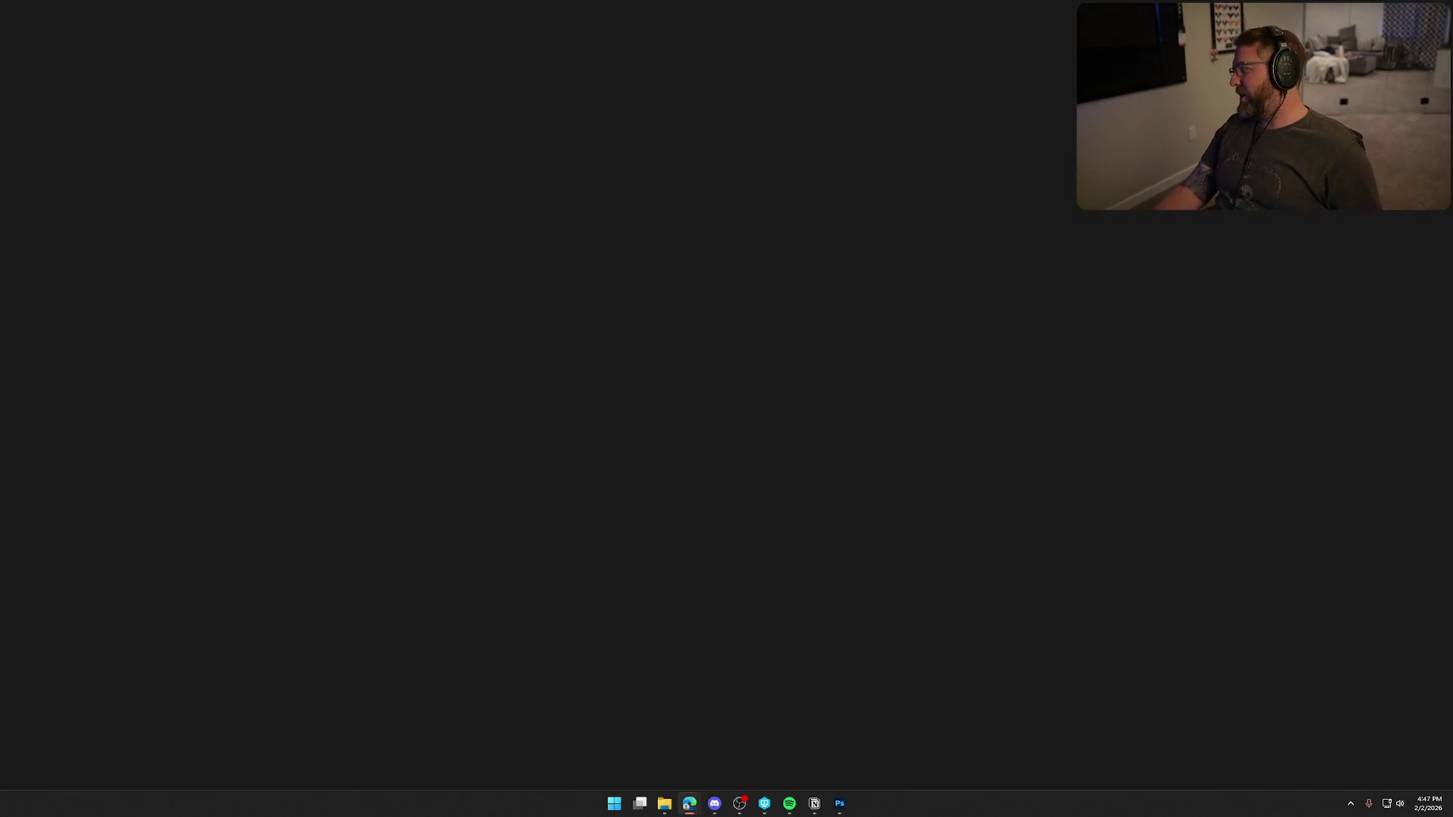
# - Maximize the browser again to show the $50 Silver pack's chase cards and odds
pyautogui.doubleClick(893, 69)
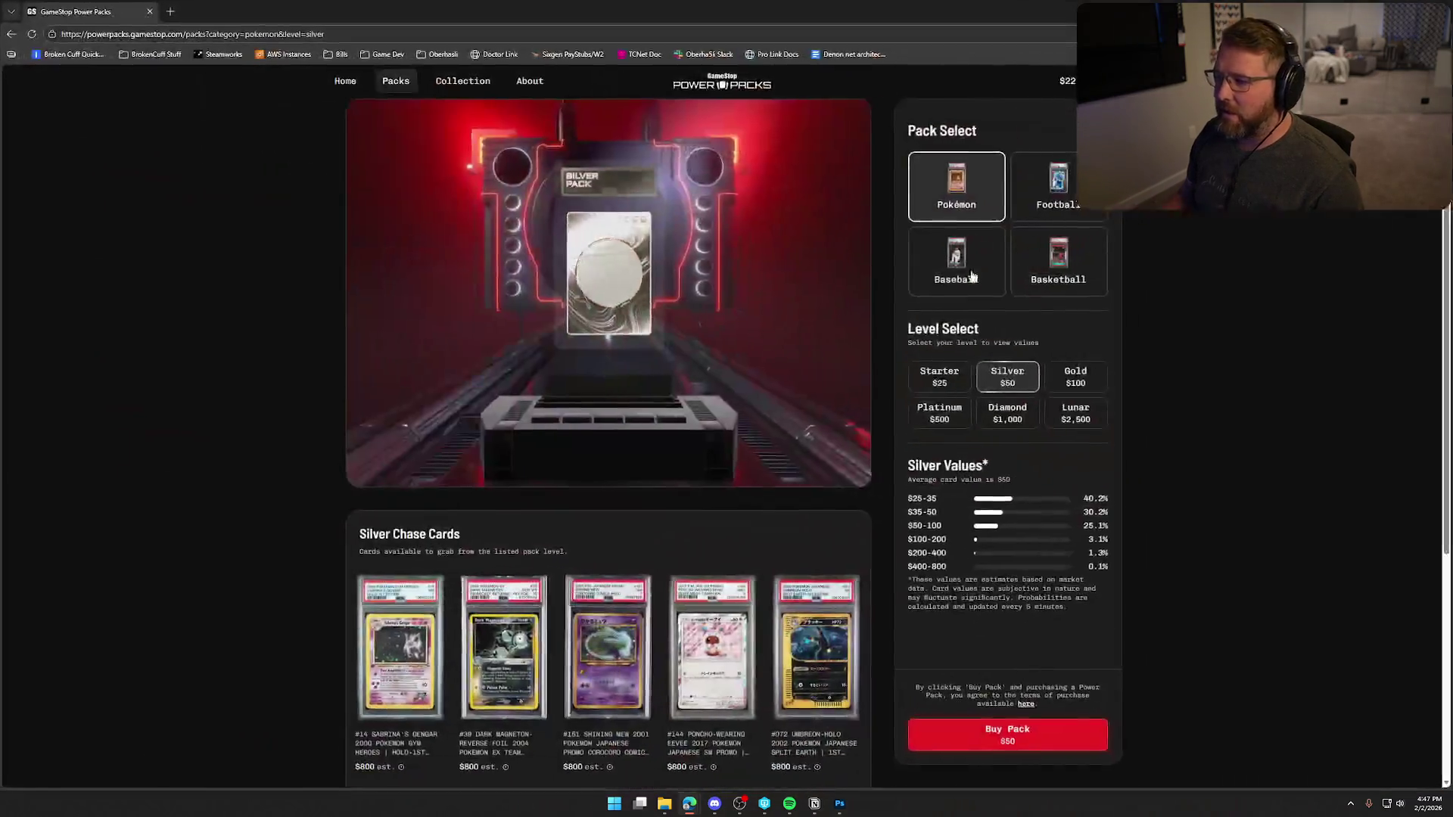